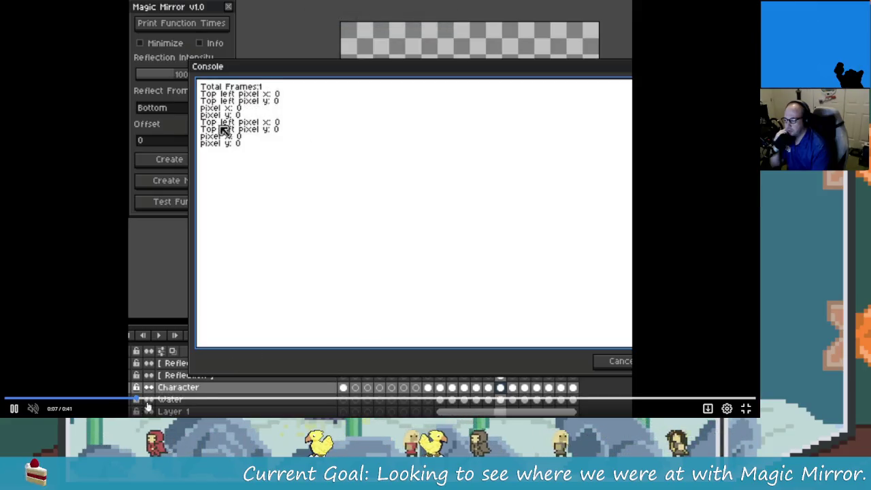
# Step: Scrub the Magic Mirror demo video to the console output, then back to the mirrored character scene
pyautogui.click(330, 401)
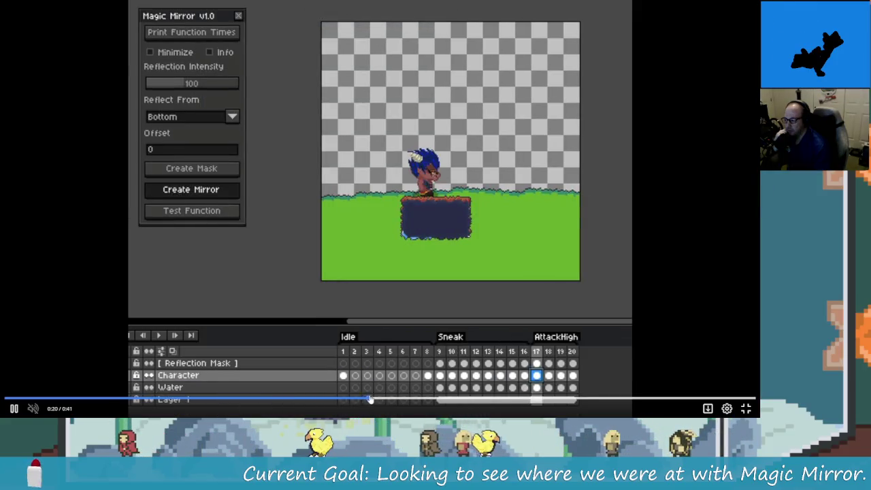
pyautogui.click(508, 401)
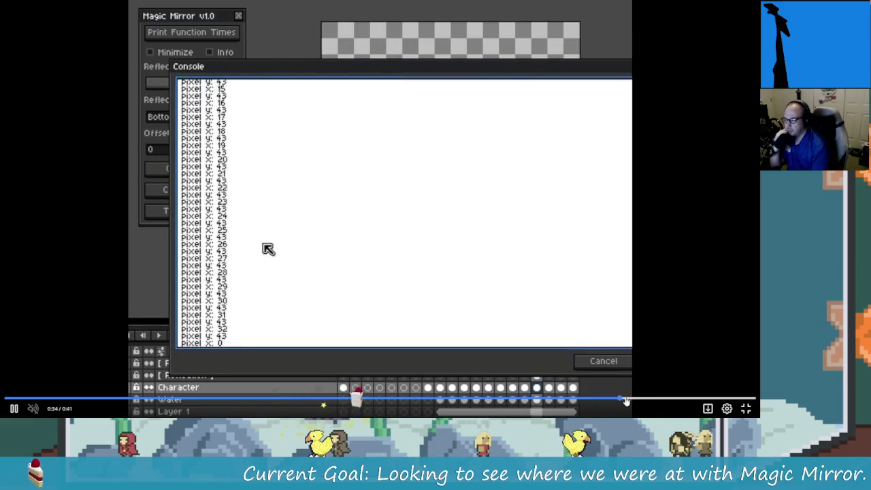
pyautogui.press('Left')
pyautogui.press('Left')
pyautogui.press('Left')
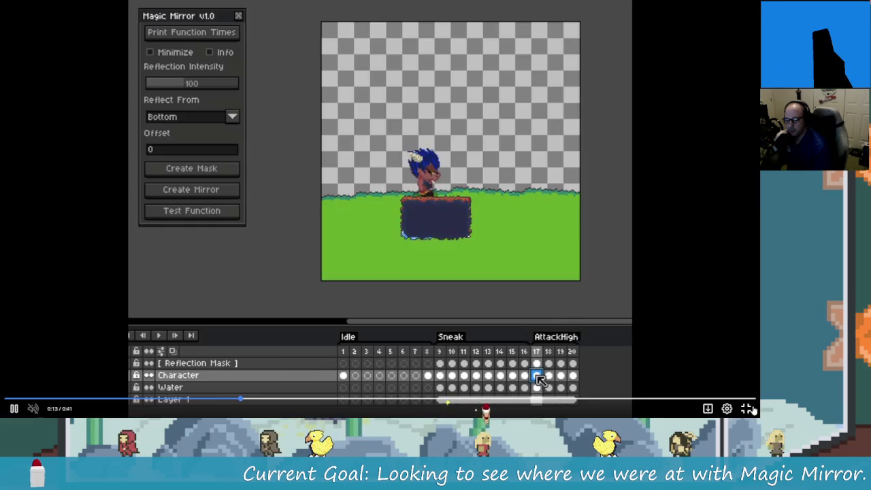
# Step: Exit the expanded player, return to the Magic search results and open the CharacterIdle capture
pyautogui.press('Escape')
pyautogui.click(9, 15)
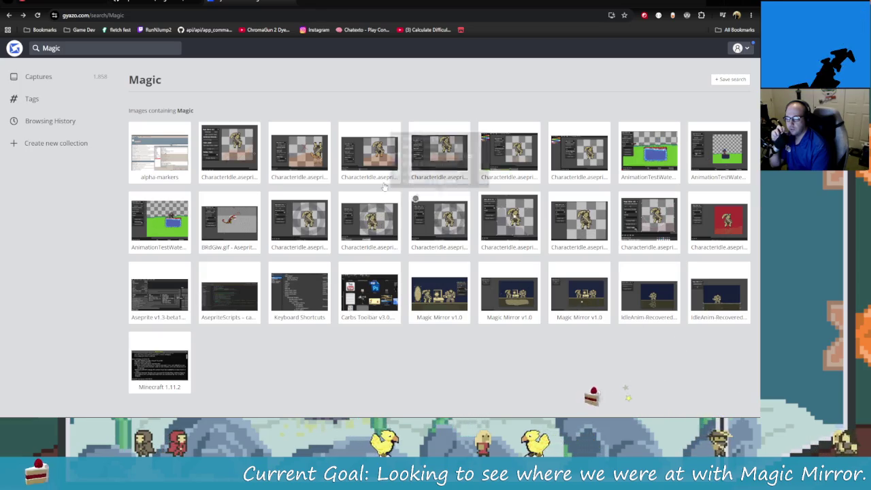
pyautogui.click(299, 151)
# Step: Play the CharacterIdle capture fullscreen, then rewind and pause it near the start
pyautogui.click(474, 237)
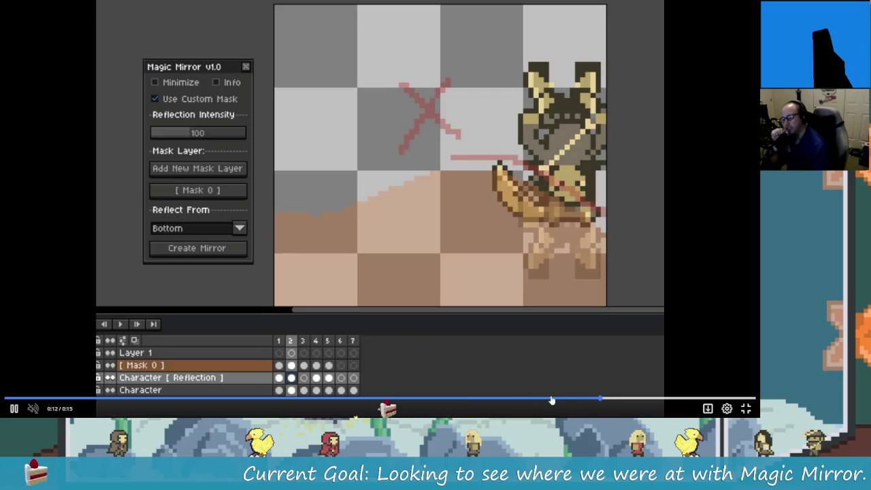
pyautogui.click(111, 395)
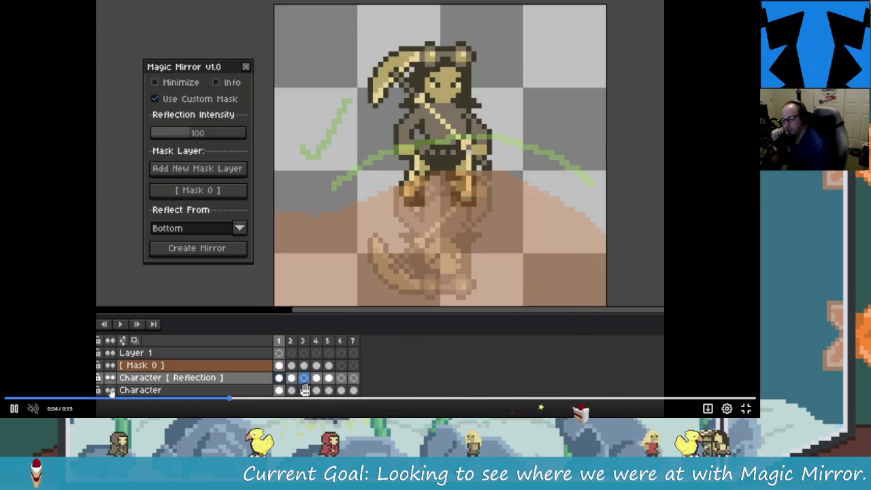
pyautogui.press('Left')
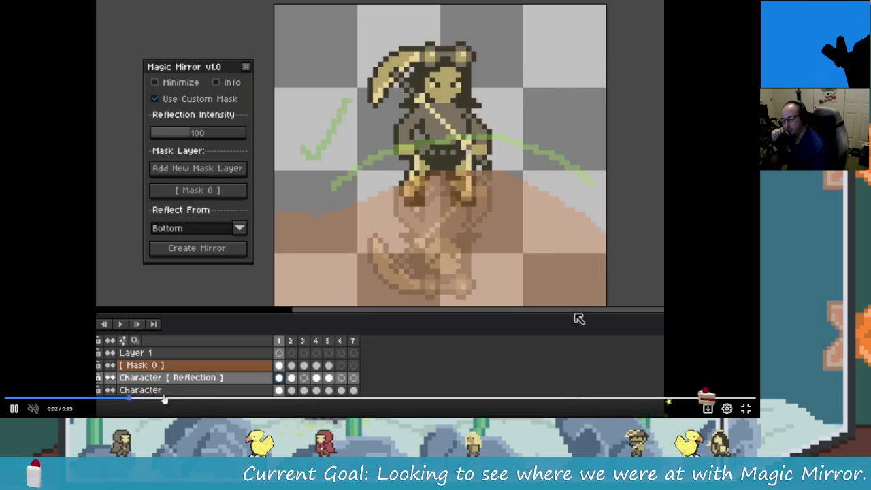
pyautogui.click(410, 205)
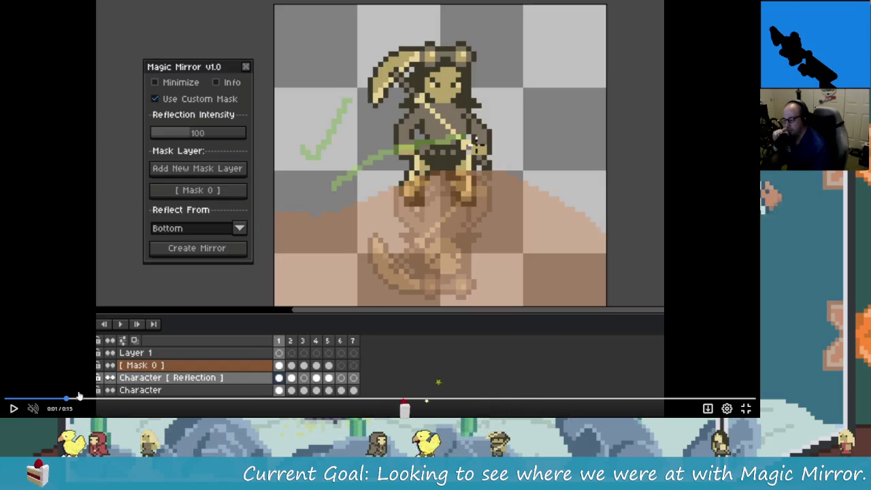
# Step: Scrub to the reflection close-up and mirrored character frame, then leave fullscreen for the Magic results
pyautogui.click(136, 400)
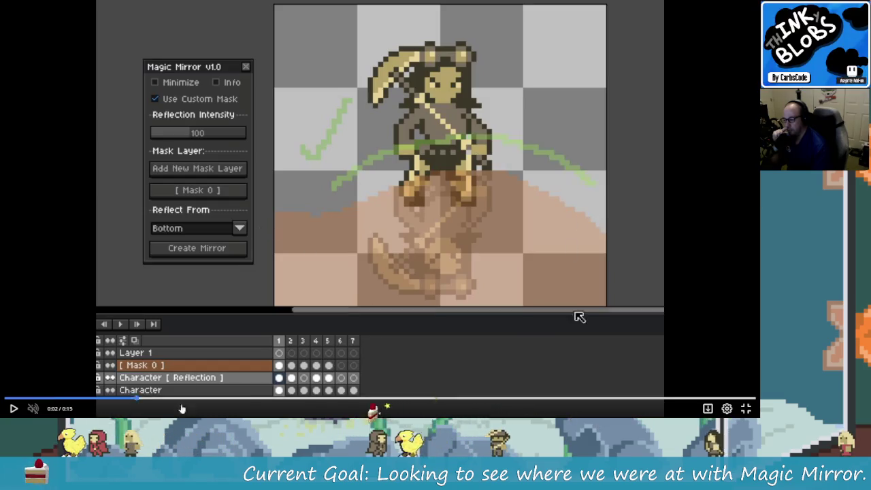
pyautogui.click(251, 400)
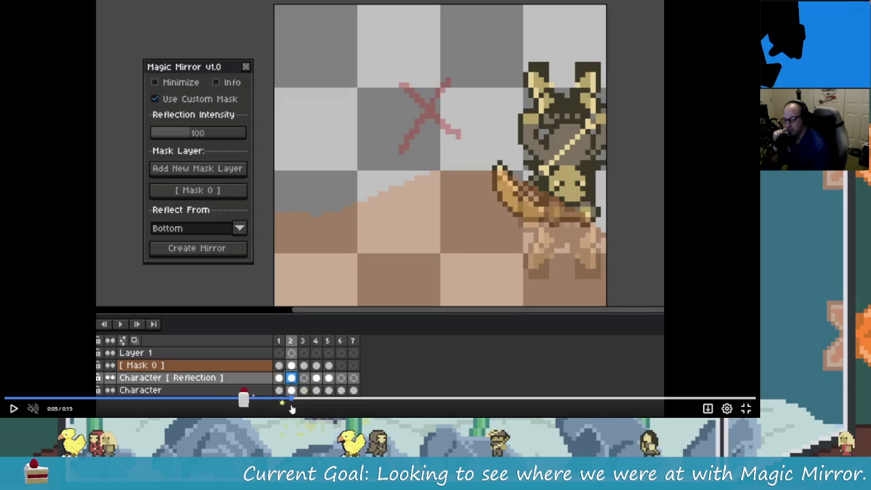
pyautogui.moveTo(291, 402)
pyautogui.mouseDown()
pyautogui.moveTo(125, 402)
pyautogui.moveTo(458, 407)
pyautogui.moveTo(210, 415)
pyautogui.mouseUp()
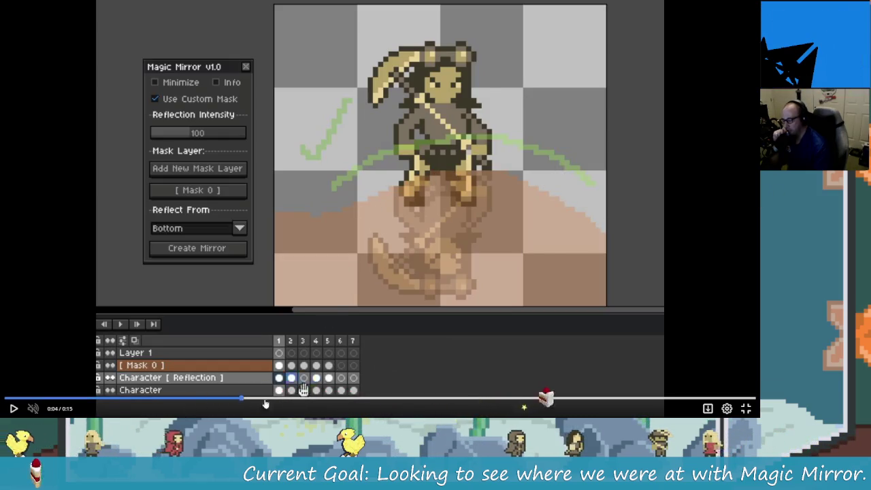
pyautogui.click(406, 398)
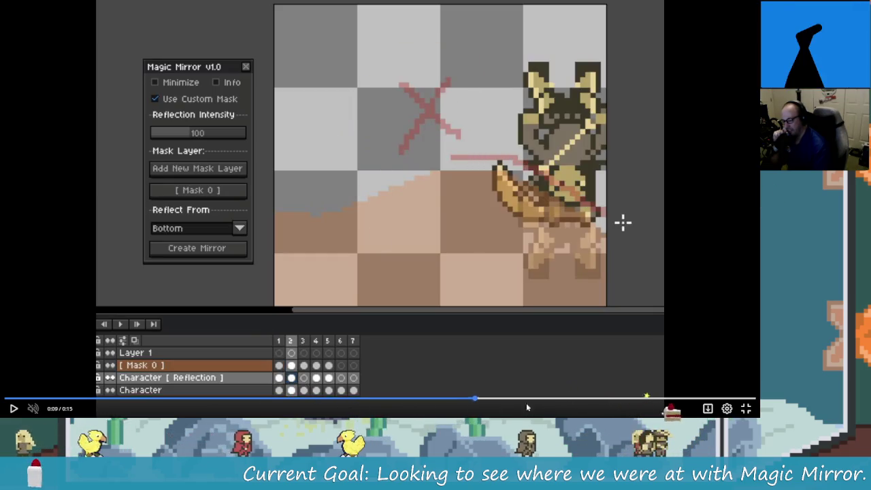
pyautogui.press('Escape')
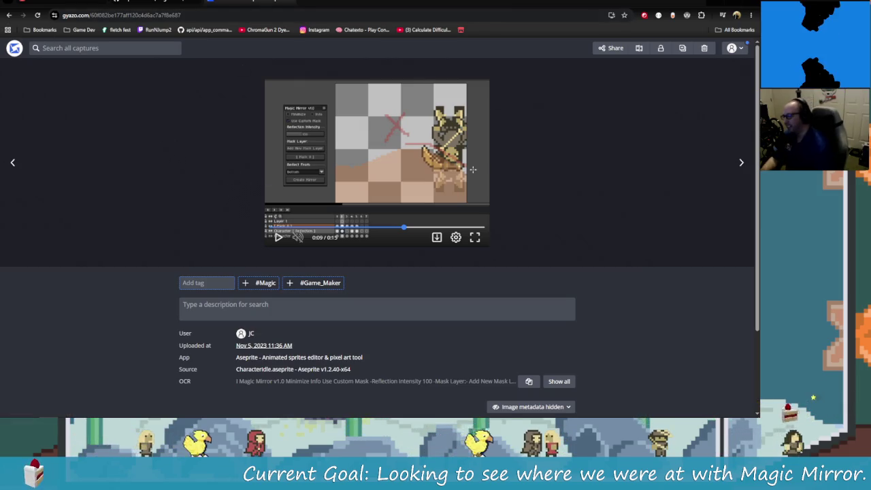
pyautogui.press('Return')
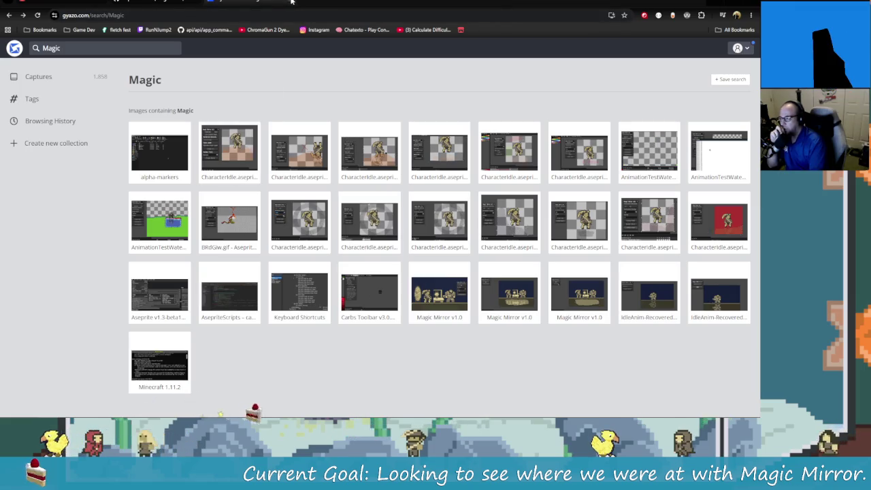
# Step: Check the magic-mirror.lua source and CarbsCode itch.io tabs, then close Aseprite's Magic Mirror panel
pyautogui.click(193, 2)
pyautogui.click(193, 2)
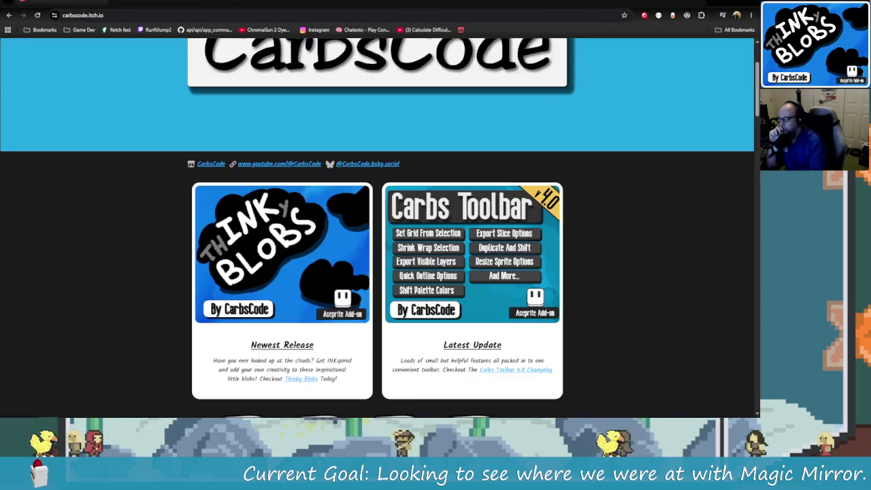
pyautogui.hotkey('alt', 'Tab')
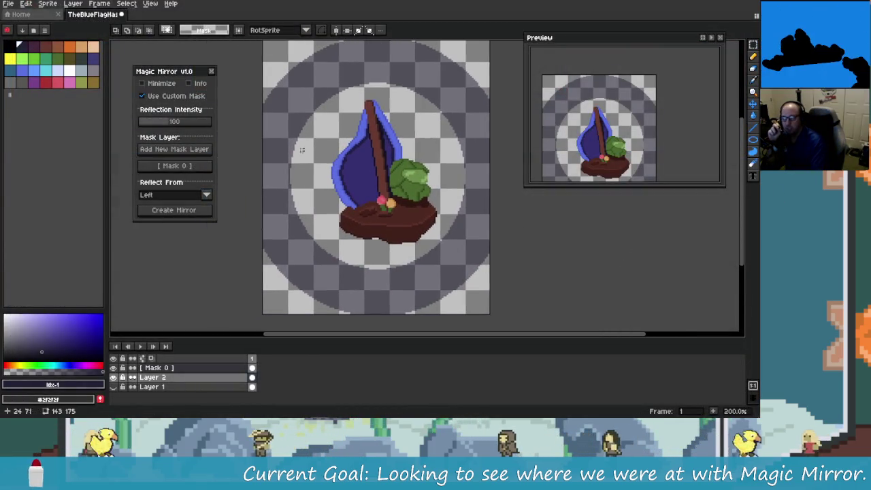
pyautogui.click(211, 71)
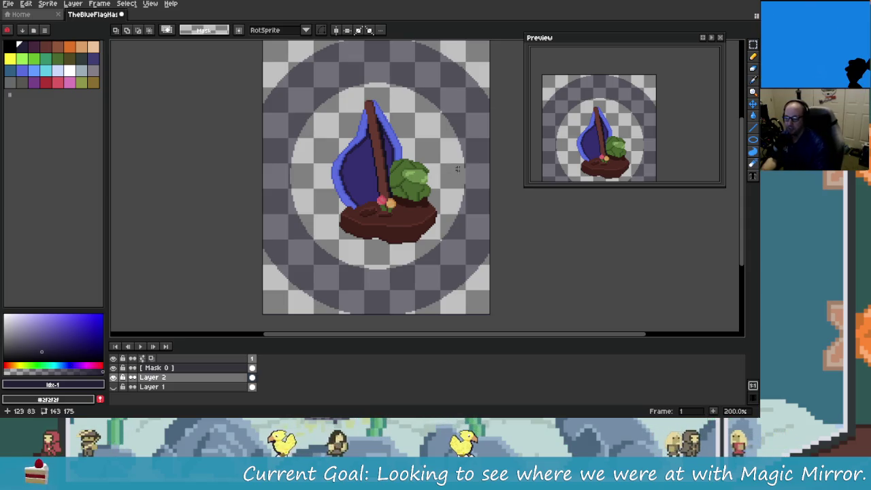
# Step: Clear the canvas selection and flip to the magic-mirror.lua code and back to the sprite
pyautogui.hotkey('ctrl', 'd')
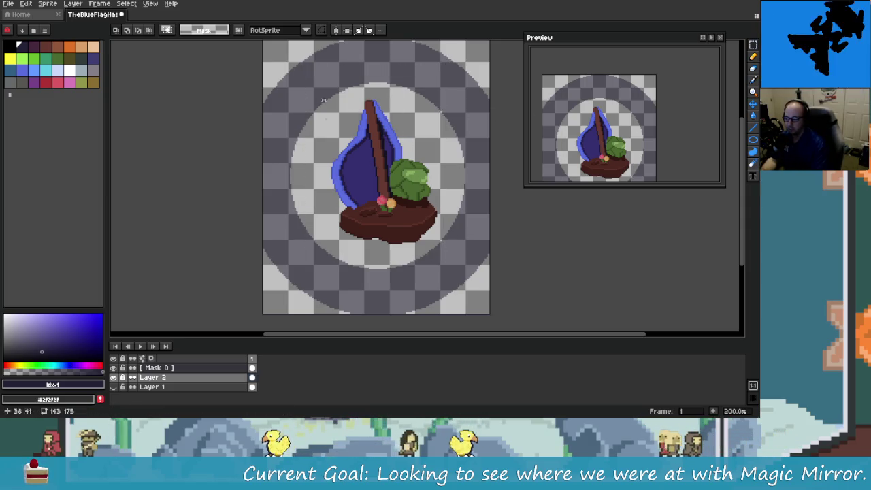
pyautogui.hotkey('alt', 'Tab')
pyautogui.hotkey('alt', 'Tab')
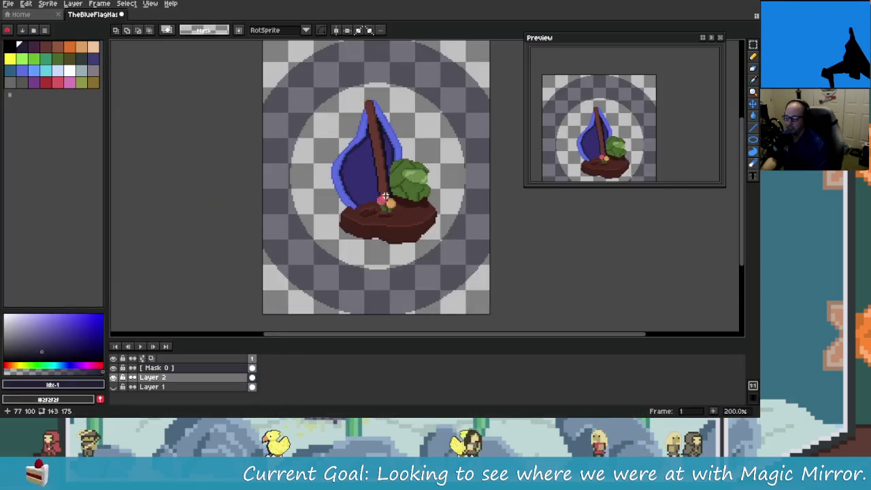
pyautogui.hotkey('alt', 'Tab')
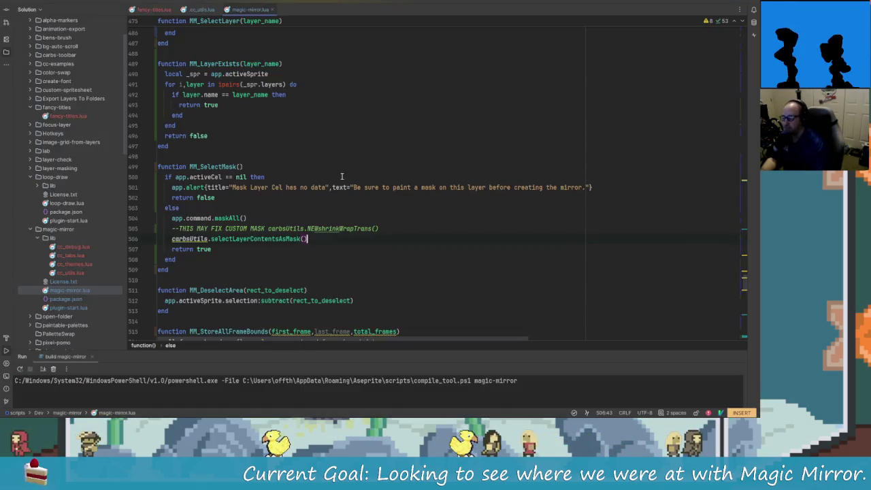
# Step: Scroll through the reflection functions of magic-mirror.lua in Rider, then glance at Aseprite
pyautogui.scroll(1, 272, 245)
pyautogui.scroll(3, 266, 255)
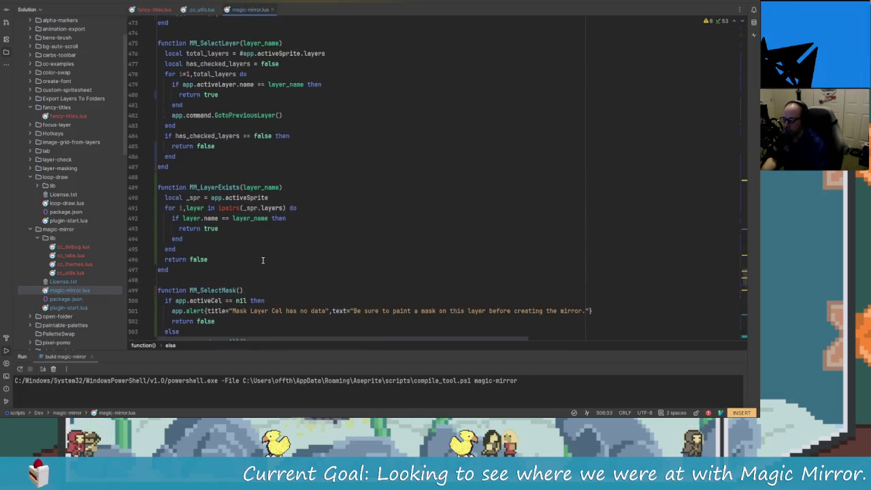
pyautogui.scroll(2, 262, 261)
pyautogui.scroll(4, 263, 261)
pyautogui.scroll(-2, 272, 265)
pyautogui.scroll(-3, 286, 272)
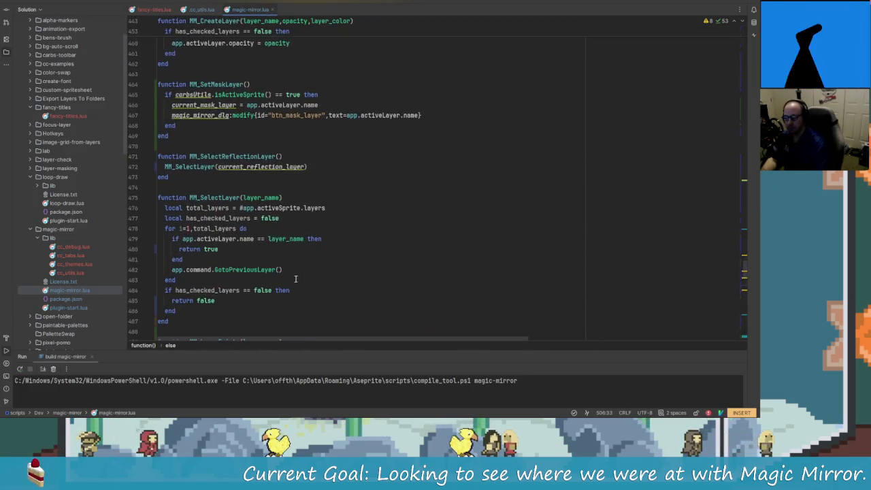
pyautogui.scroll(-3, 292, 272)
pyautogui.scroll(-1, 295, 268)
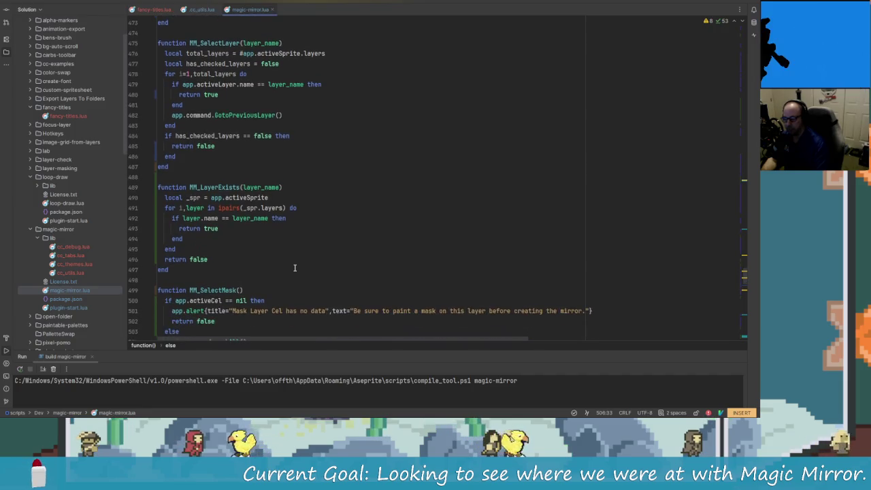
pyautogui.scroll(-2, 302, 267)
pyautogui.scroll(-2, 300, 264)
pyautogui.scroll(-1, 293, 257)
pyautogui.scroll(-3, 282, 249)
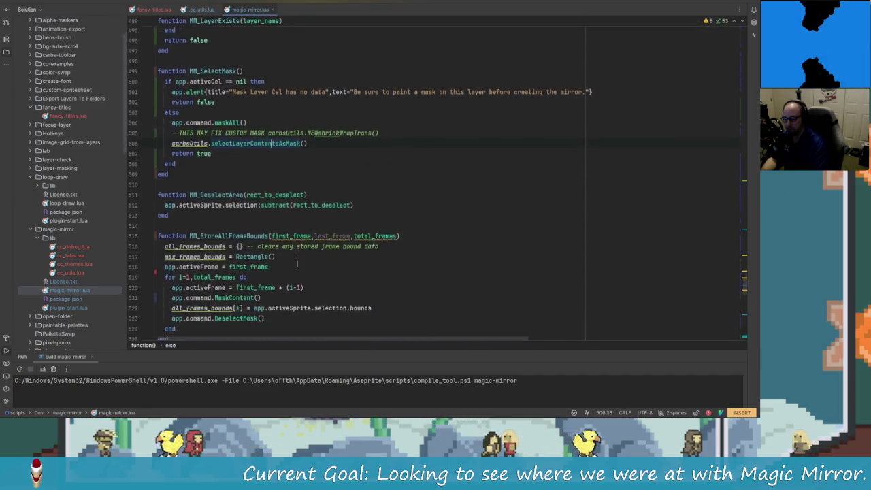
pyautogui.scroll(-8, 266, 234)
pyautogui.scroll(-2, 265, 229)
pyautogui.scroll(-3, 282, 229)
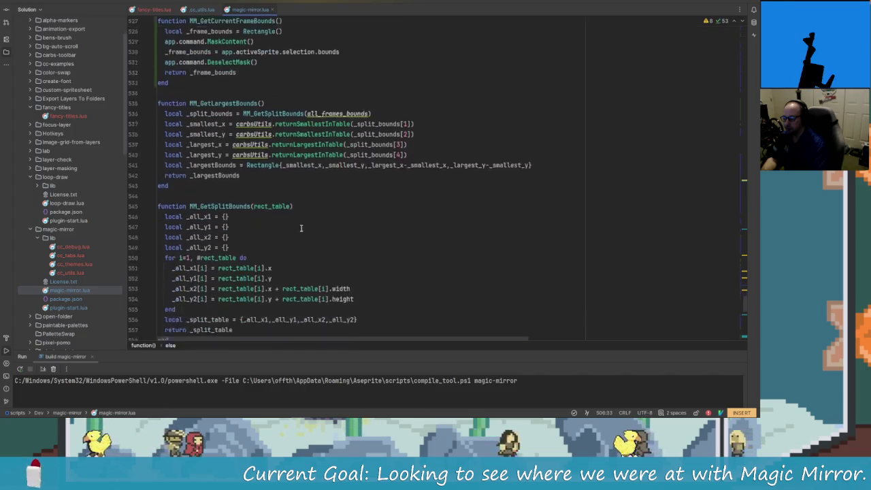
pyautogui.scroll(-2, 296, 228)
pyautogui.hotkey('alt', 'Tab')
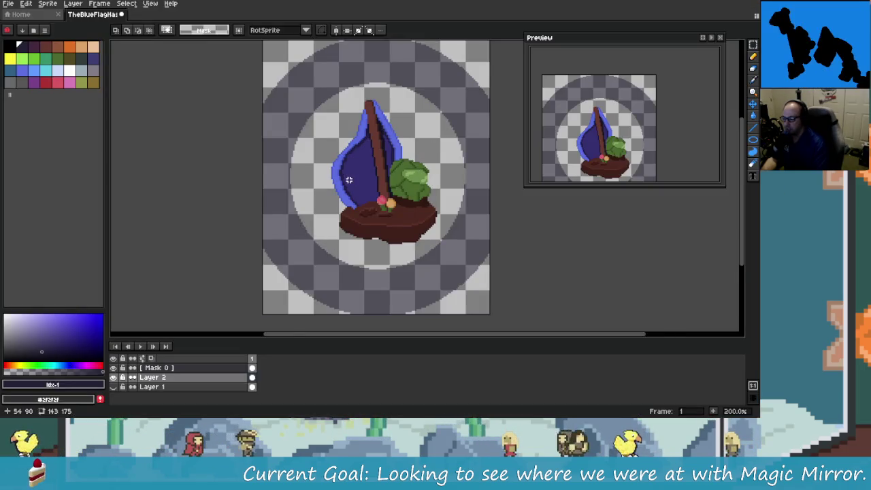
# Step: Read on to the line-564 intersection-methods comment and toolbar code, then return to the island sprite
pyautogui.hotkey('alt', 'Tab')
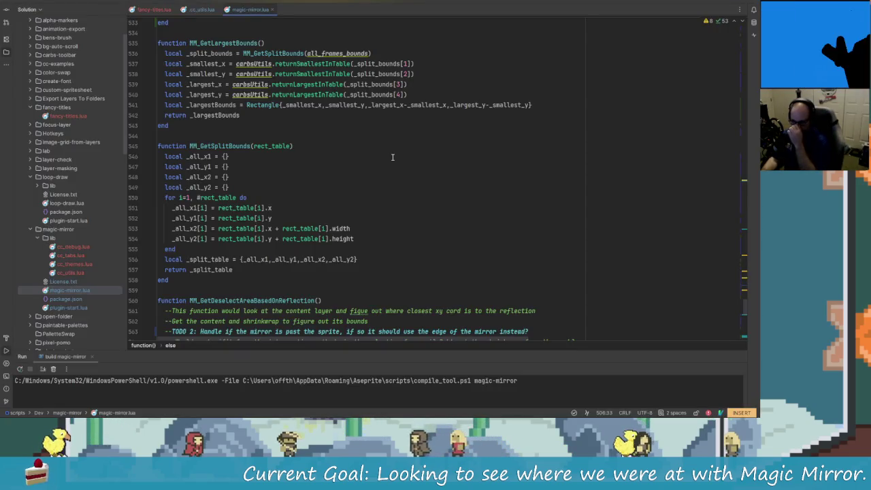
pyautogui.scroll(-2, 446, 267)
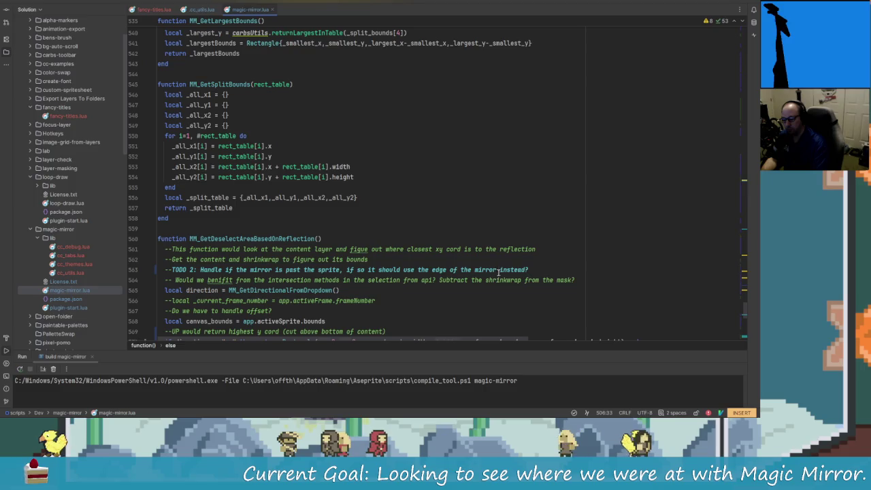
pyautogui.scroll(-2, 376, 268)
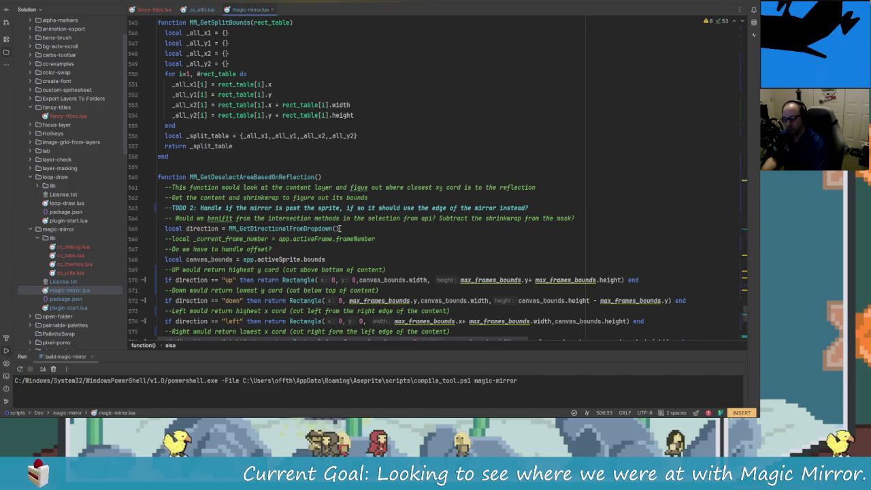
pyautogui.moveTo(236, 218); pyautogui.dragTo(373, 219)
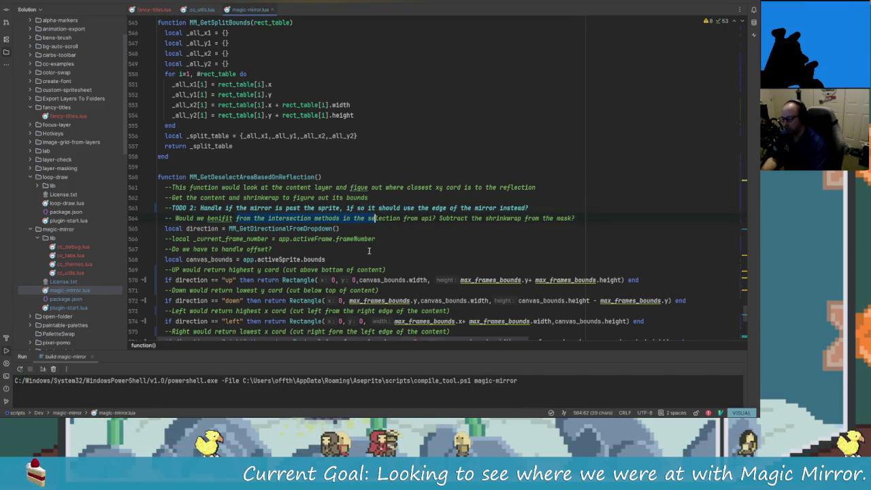
pyautogui.click(369, 250)
pyautogui.scroll(-2, 408, 269)
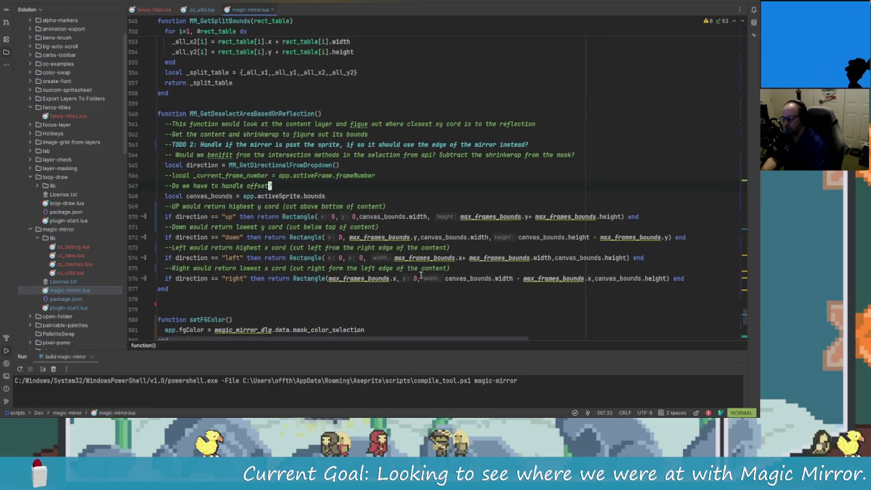
pyautogui.scroll(-4, 421, 275)
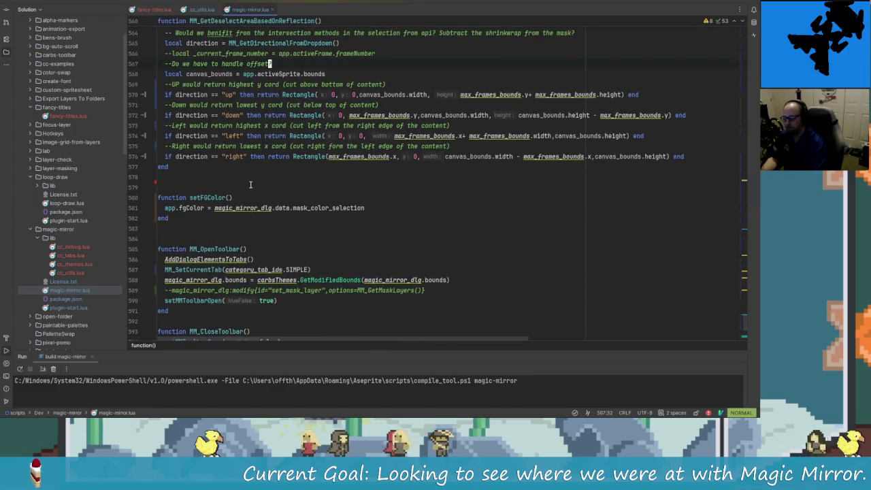
pyautogui.scroll(-1, 250, 187)
pyautogui.scroll(-3, 250, 187)
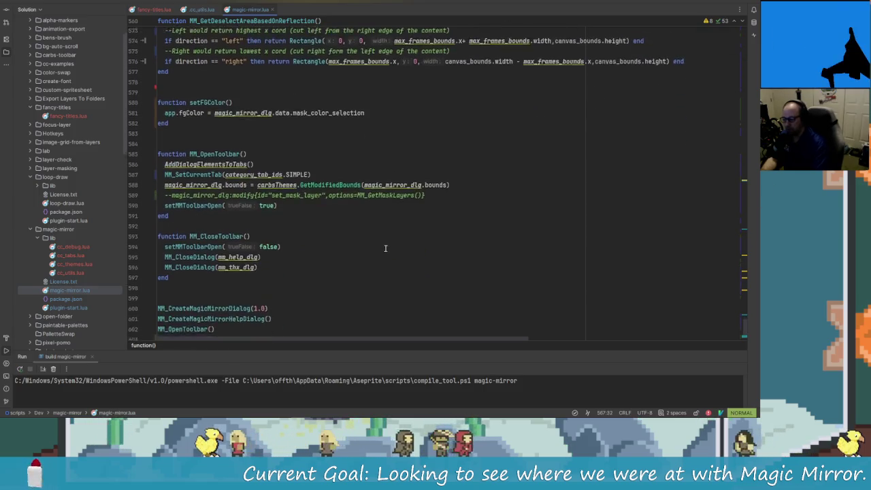
pyautogui.scroll(-3, 250, 187)
pyautogui.hotkey('alt', 'Tab')
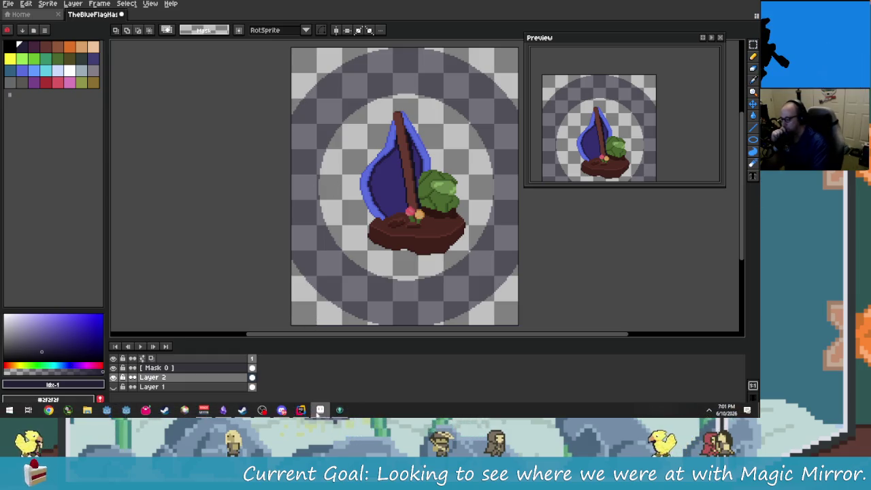
pyautogui.click(320, 409)
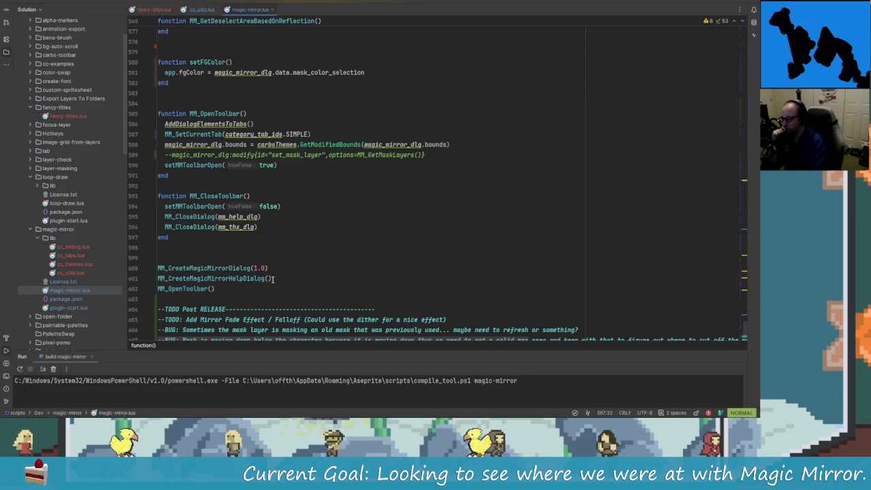
pyautogui.scroll(-2, 394, 254)
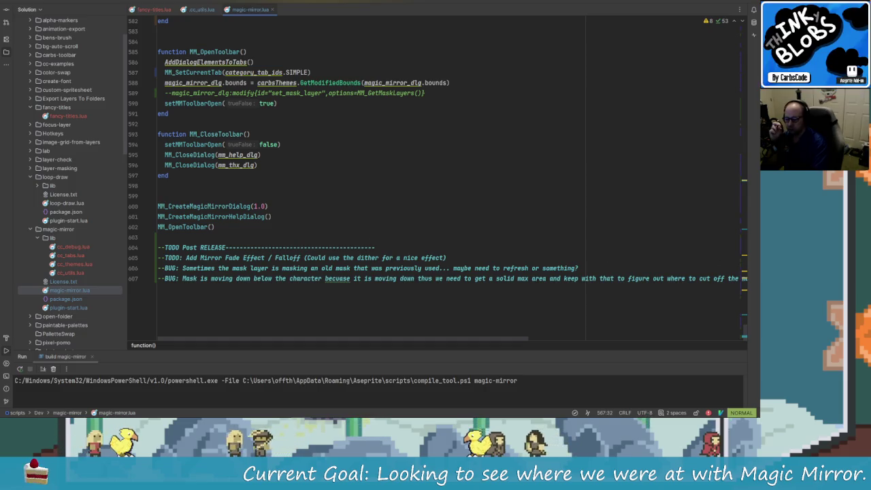
pyautogui.moveTo(747, 330)
pyautogui.mouseDown()
pyautogui.moveTo(728, 185)
pyautogui.moveTo(439, 103)
pyautogui.mouseUp()
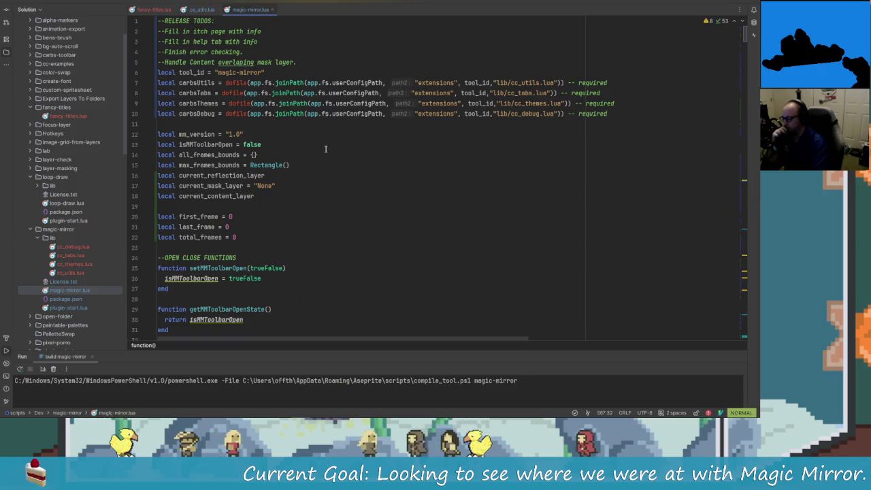
pyautogui.scroll(-3, 326, 143)
pyautogui.scroll(-4, 313, 154)
pyautogui.scroll(-3, 301, 163)
pyautogui.scroll(-2, 301, 164)
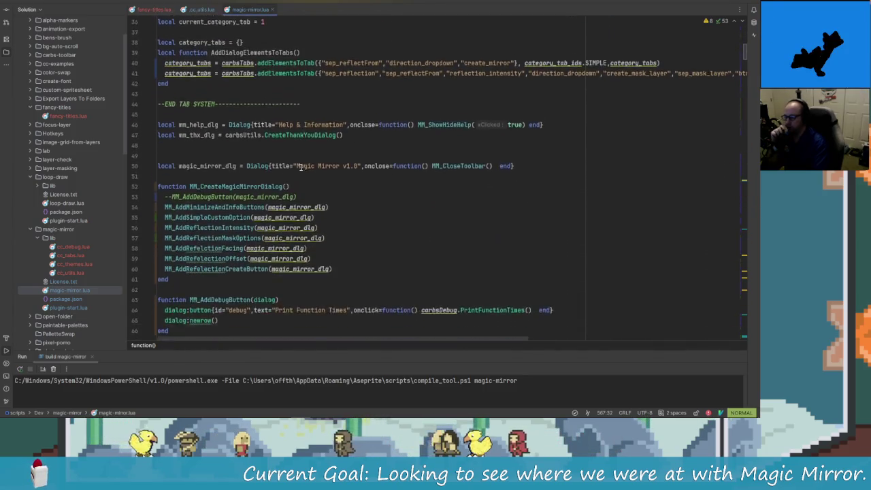
pyautogui.scroll(-3, 298, 162)
pyautogui.scroll(-2, 295, 159)
pyautogui.scroll(-2, 294, 158)
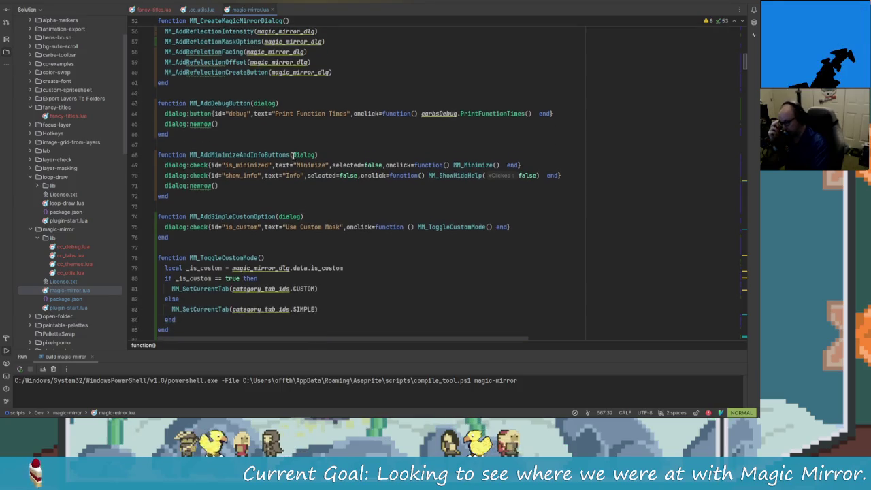
pyautogui.scroll(-1, 293, 155)
pyautogui.scroll(-1, 294, 152)
pyautogui.scroll(-2, 294, 148)
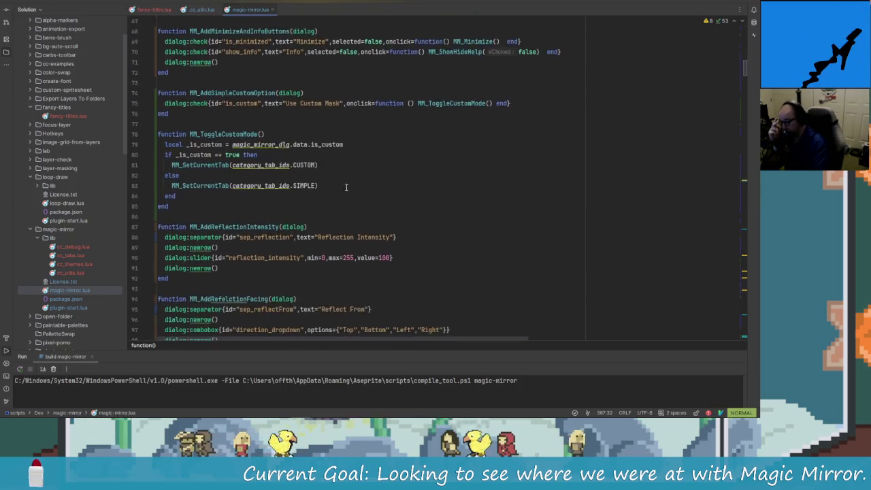
pyautogui.scroll(-2, 390, 247)
pyautogui.scroll(-1, 400, 273)
pyautogui.scroll(-2, 396, 270)
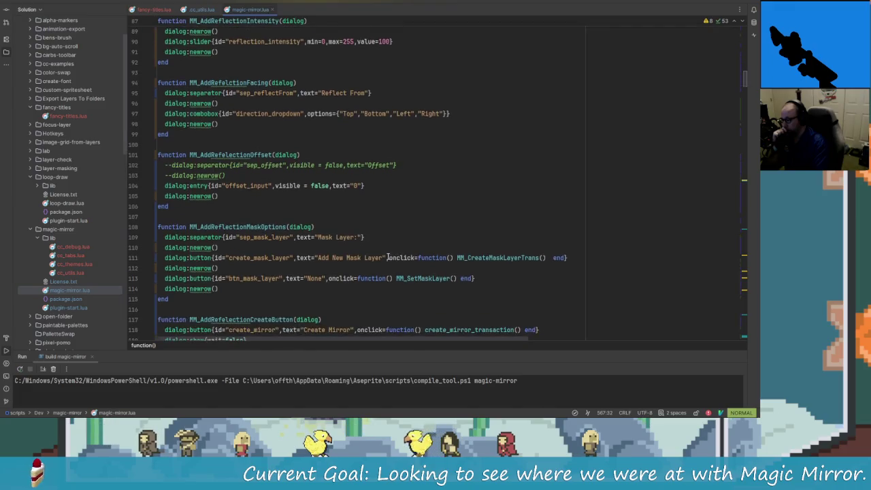
pyautogui.scroll(-1, 381, 251)
pyautogui.scroll(-1, 354, 231)
pyautogui.scroll(-1, 326, 215)
pyautogui.scroll(-1, 337, 239)
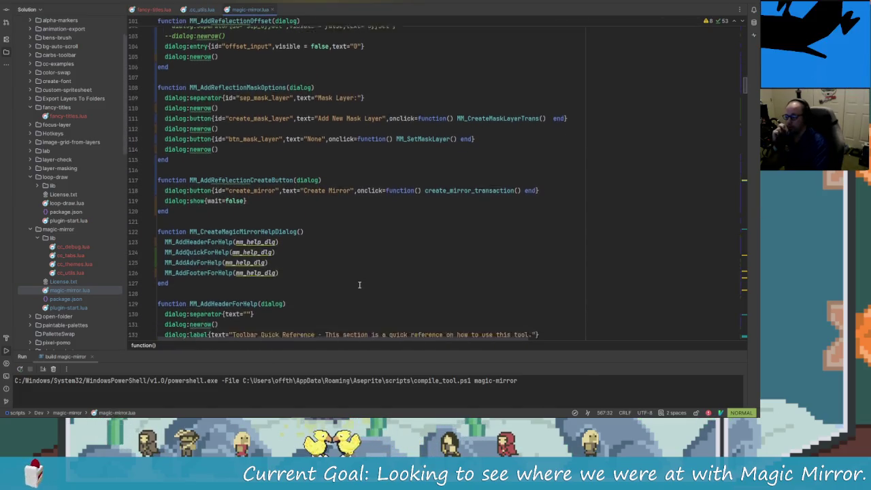
pyautogui.scroll(-1, 350, 268)
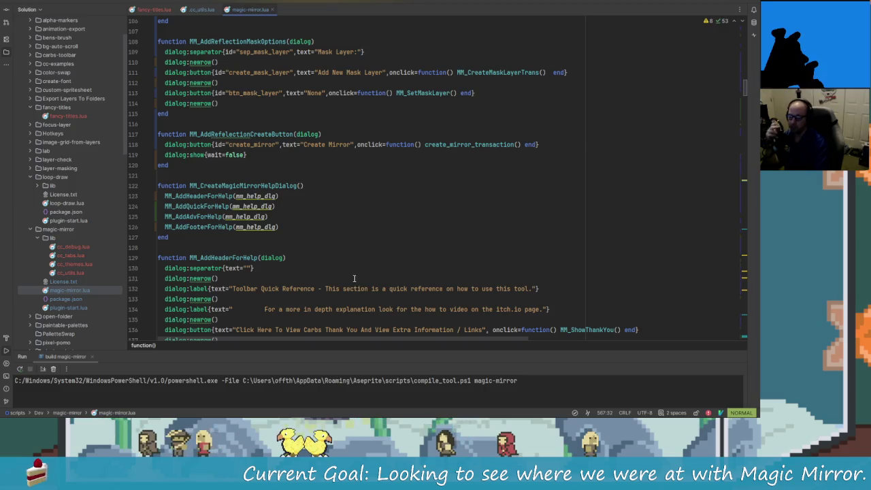
pyautogui.scroll(-1, 343, 260)
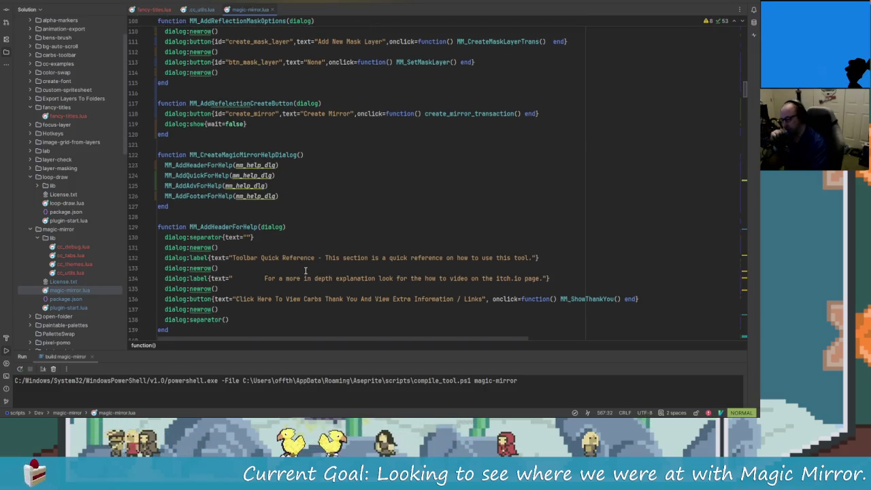
pyautogui.scroll(-3, 393, 281)
pyautogui.scroll(-5, 405, 279)
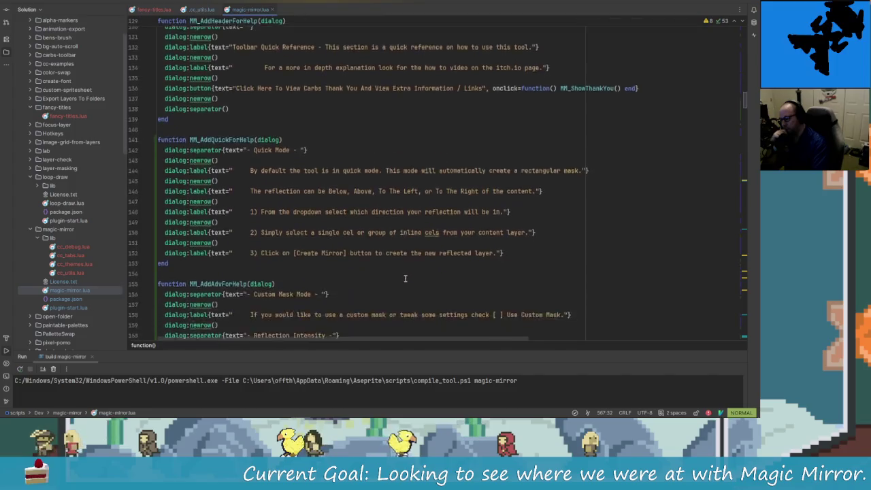
pyautogui.hotkey('alt', 'Tab')
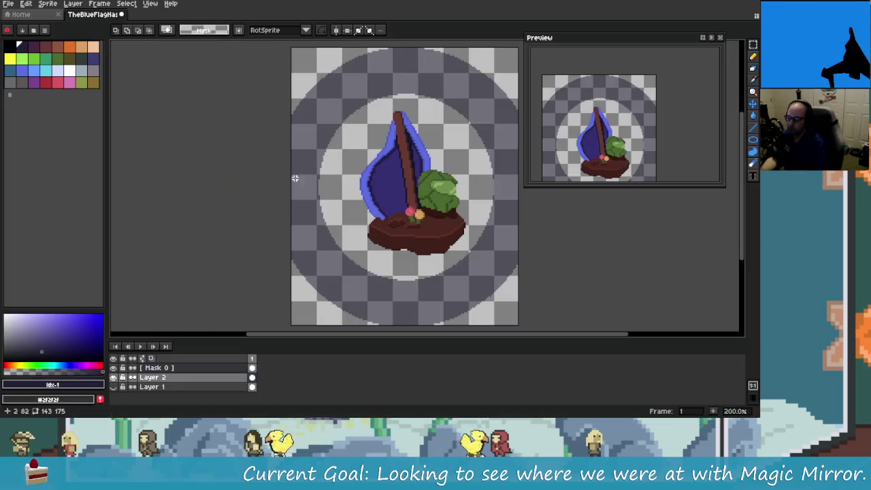
# Step: Undo on the Mask 0 layer and try rectangular marquee selections of the area beneath the island
pyautogui.hotkey('ctrl', 'z')
pyautogui.hotkey('ctrl', 'z')
pyautogui.hotkey('ctrl', 'z')
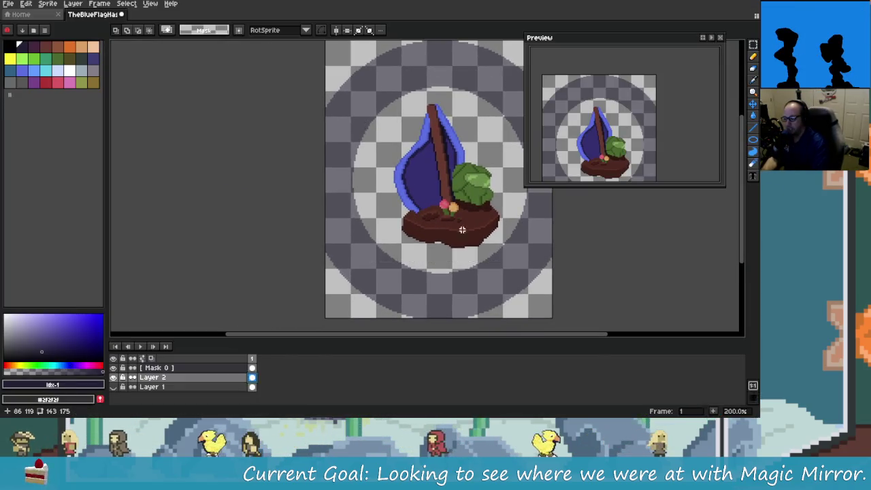
pyautogui.moveTo(409, 204)
pyautogui.mouseDown()
pyautogui.moveTo(452, 229)
pyautogui.moveTo(430, 233)
pyautogui.mouseUp()
pyautogui.moveTo(245, 243); pyautogui.dragTo(538, 310)
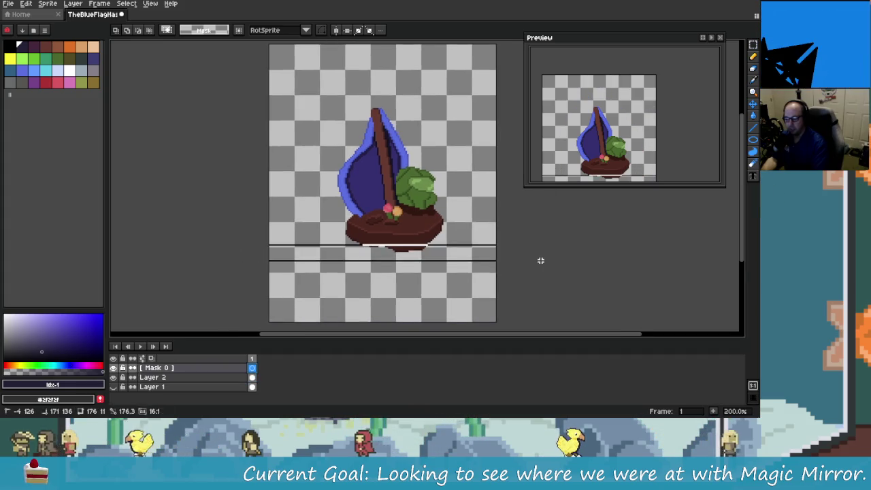
pyautogui.click(247, 241)
pyautogui.moveTo(267, 255)
pyautogui.mouseDown()
pyautogui.moveTo(477, 267)
pyautogui.moveTo(351, 247)
pyautogui.mouseUp()
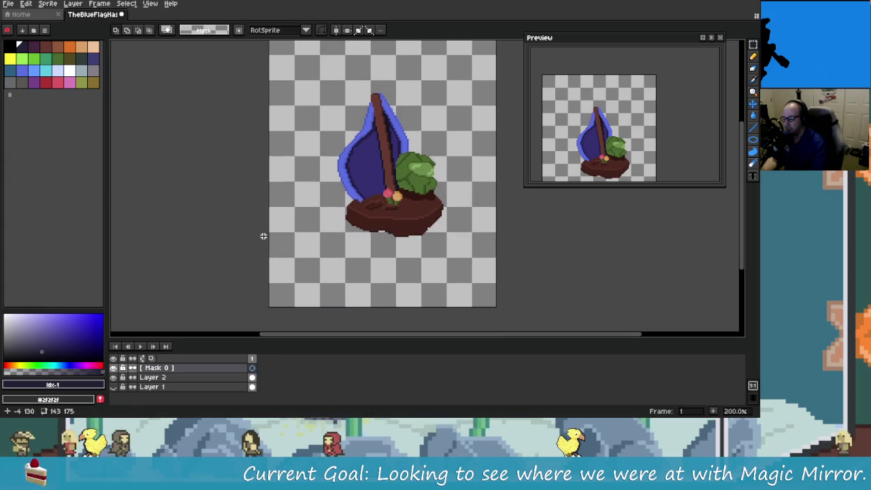
pyautogui.moveTo(265, 235); pyautogui.dragTo(476, 254)
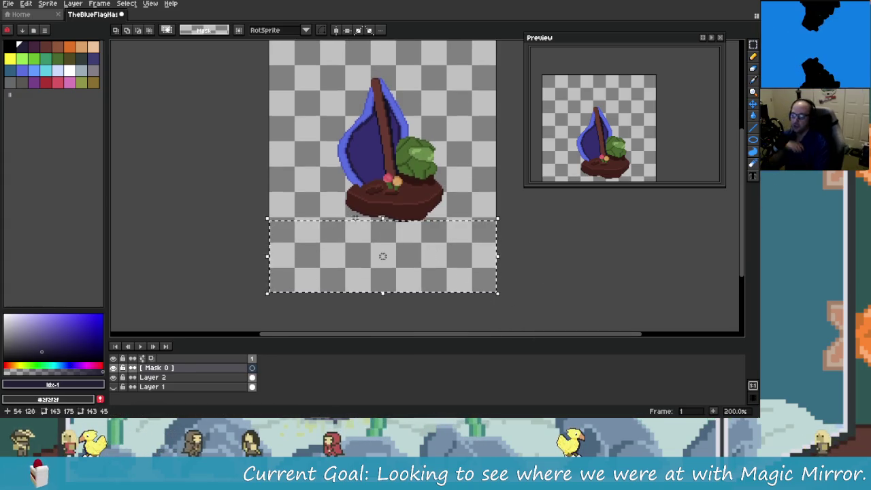
pyautogui.moveTo(482, 210); pyautogui.dragTo(429, 231)
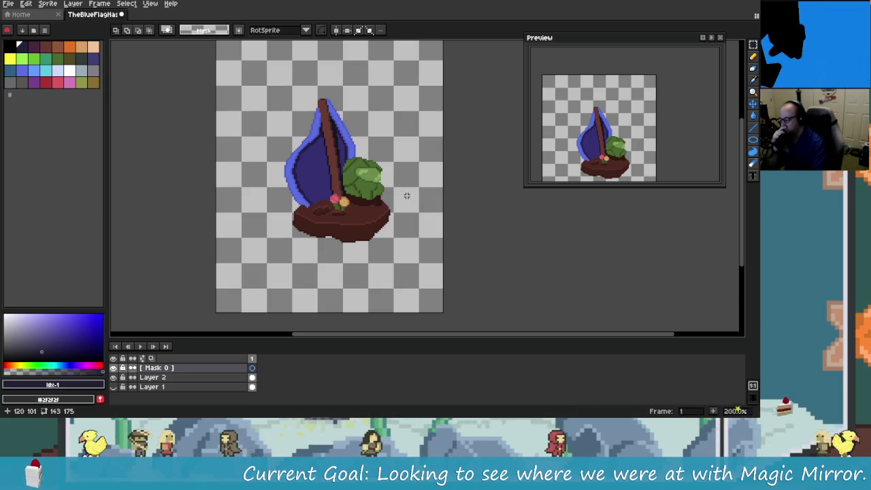
pyautogui.moveTo(366, 223); pyautogui.dragTo(390, 236)
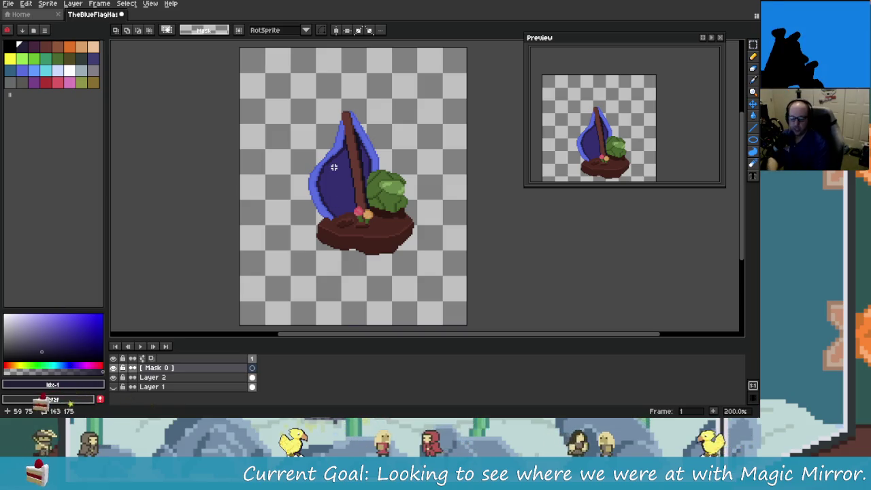
pyautogui.scroll(3, 303, 251)
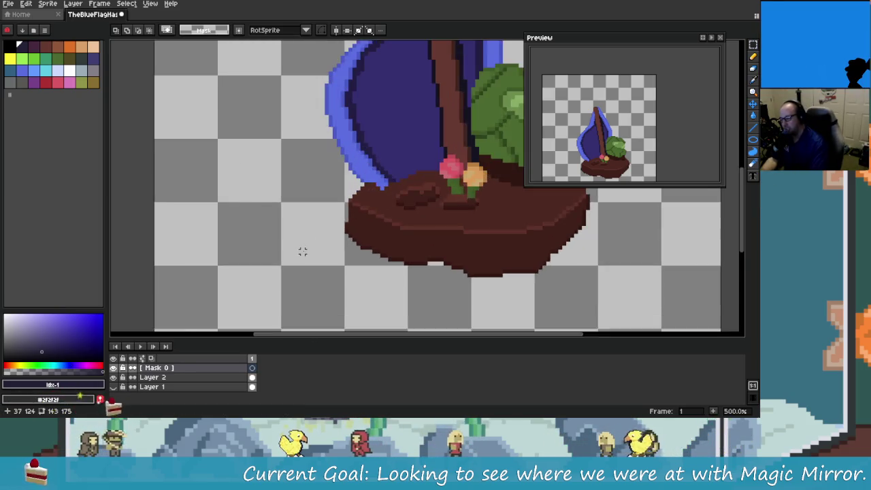
# Step: Zoom in and drag a tight marquee from the sprite's top-left to just below the island
pyautogui.scroll(-1, 303, 251)
pyautogui.scroll(-1, 353, 189)
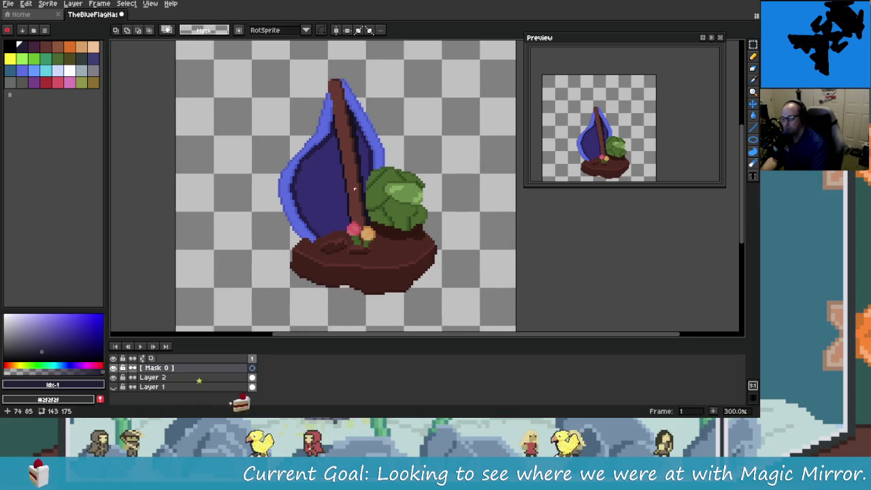
pyautogui.moveTo(247, 62); pyautogui.dragTo(455, 299)
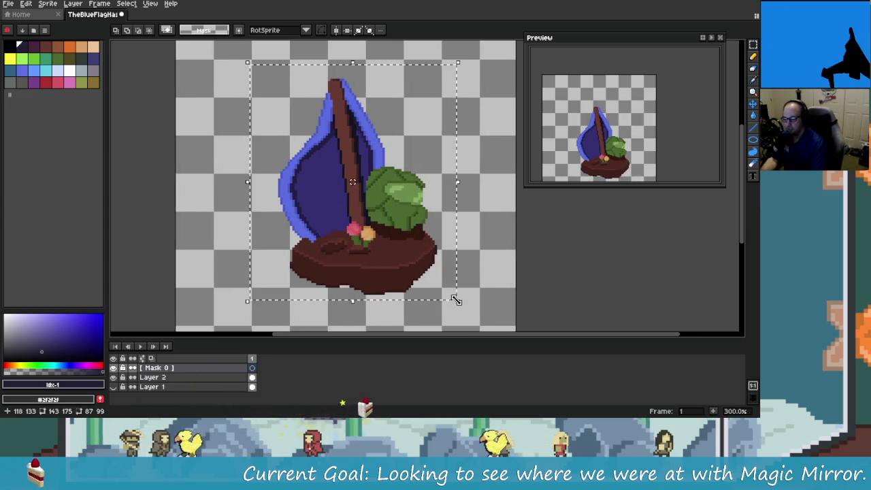
pyautogui.moveTo(269, 67); pyautogui.dragTo(443, 293)
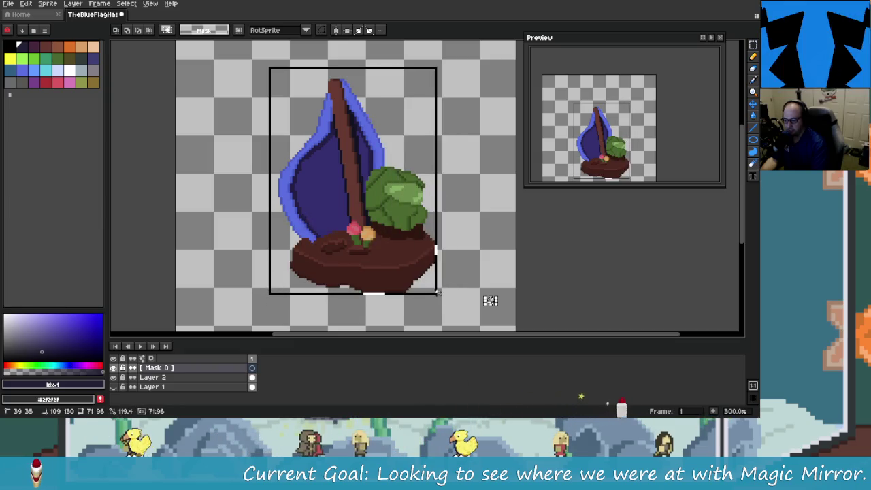
pyautogui.moveTo(441, 292); pyautogui.dragTo(442, 293)
pyautogui.moveTo(291, 300)
pyautogui.mouseDown()
pyautogui.moveTo(297, 249)
pyautogui.moveTo(304, 256)
pyautogui.moveTo(327, 247)
pyautogui.mouseUp()
# Step: Deselect, paint the whole lower canvas beneath the island dark grey, and recentre the artwork
pyautogui.hotkey('ctrl', 'd')
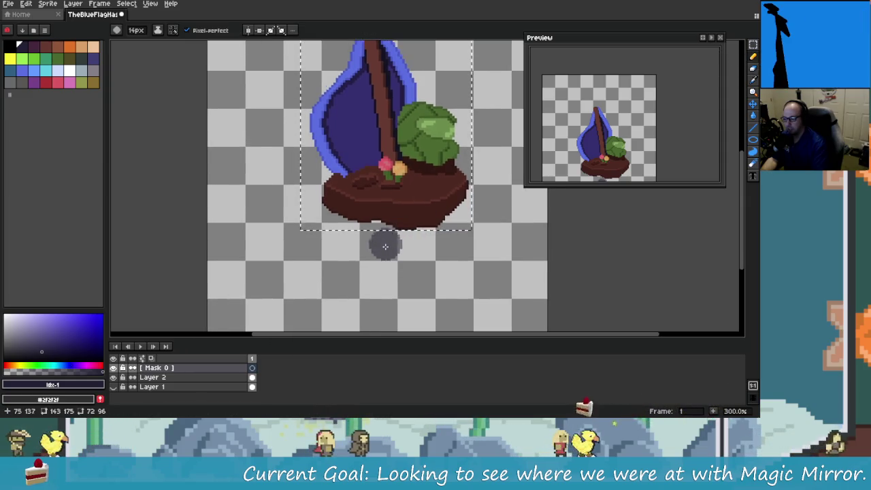
pyautogui.moveTo(250, 288); pyautogui.dragTo(243, 254)
pyautogui.moveTo(213, 282); pyautogui.dragTo(545, 268)
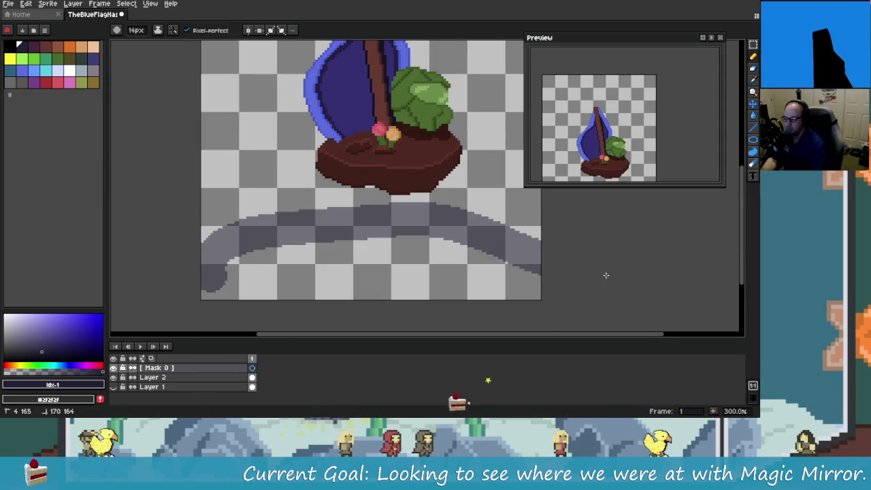
pyautogui.moveTo(393, 216); pyautogui.dragTo(524, 191)
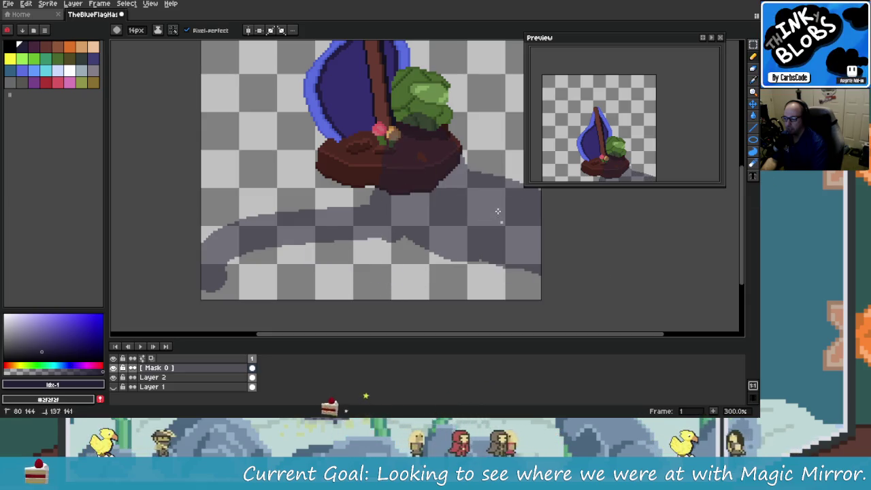
pyautogui.moveTo(381, 259); pyautogui.dragTo(245, 258)
pyautogui.moveTo(326, 190); pyautogui.dragTo(231, 183)
pyautogui.moveTo(129, 213)
pyautogui.mouseDown()
pyautogui.moveTo(228, 247)
pyautogui.moveTo(298, 292)
pyautogui.moveTo(481, 252)
pyautogui.moveTo(495, 305)
pyautogui.moveTo(468, 278)
pyautogui.mouseUp()
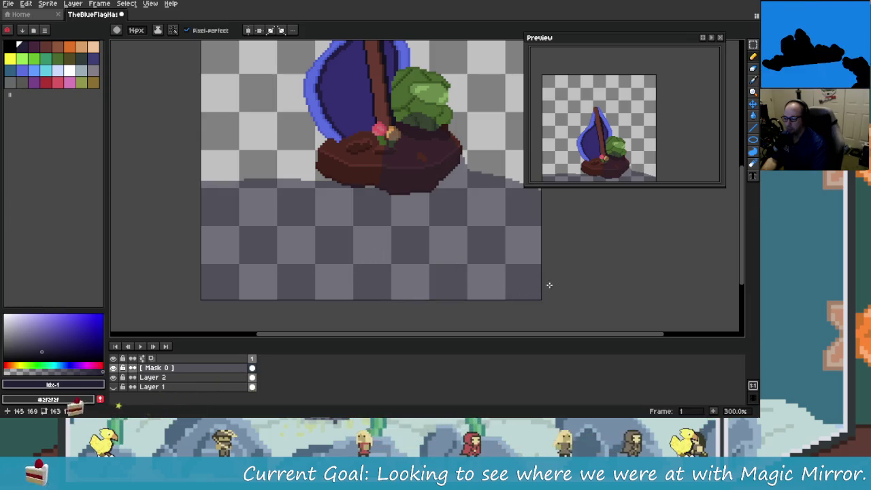
pyautogui.moveTo(550, 286); pyautogui.dragTo(499, 307)
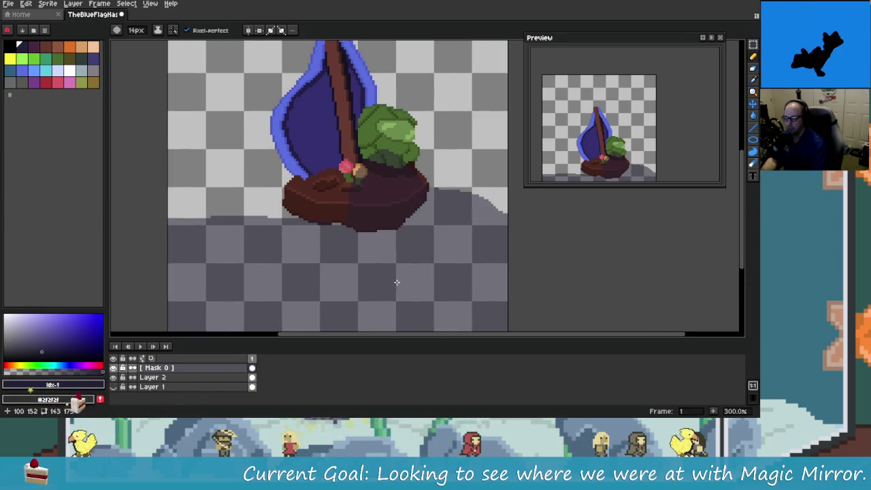
pyautogui.moveTo(397, 281); pyautogui.dragTo(421, 326)
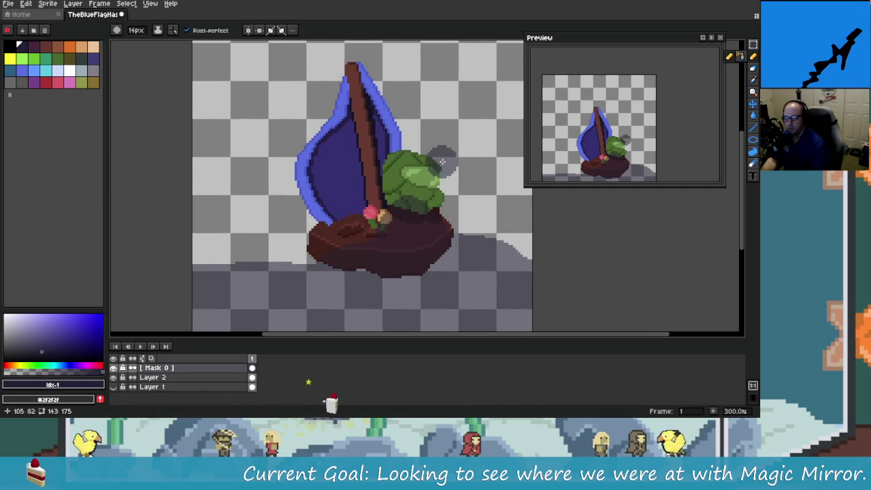
# Step: Switch to the Pencil with red as the colour and a 1-pixel brush
pyautogui.press('b')
pyautogui.click(46, 82)
pyautogui.press('-')
pyautogui.press('-')
pyautogui.press('-')
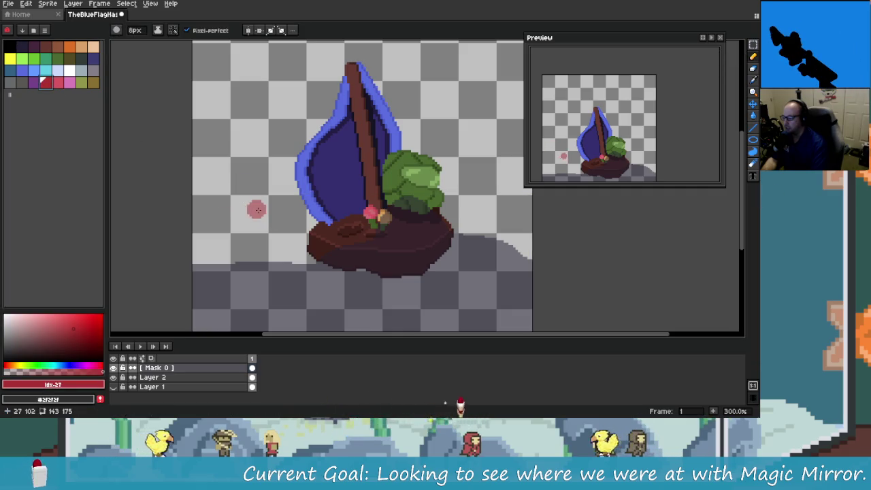
pyautogui.press('-')
pyautogui.press('-')
pyautogui.press('-')
pyautogui.scroll(1, 267, 210)
pyautogui.scroll(1, 272, 225)
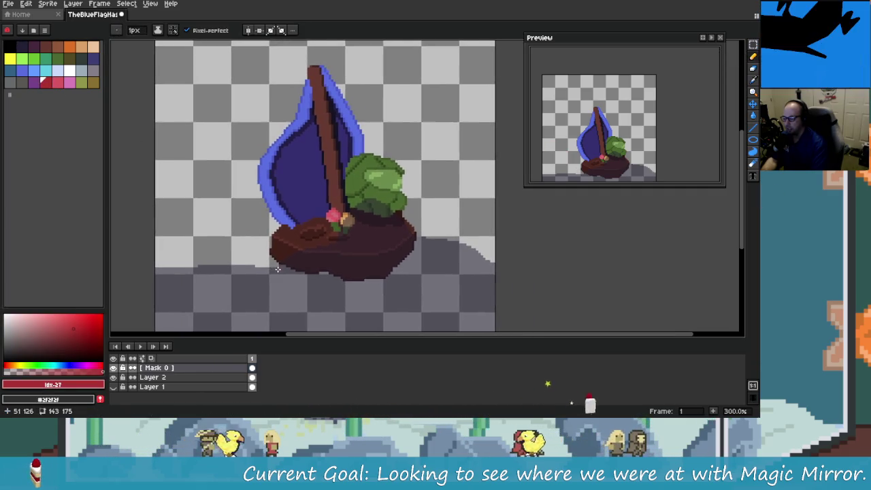
pyautogui.scroll(2, 279, 251)
pyautogui.scroll(-4, 283, 260)
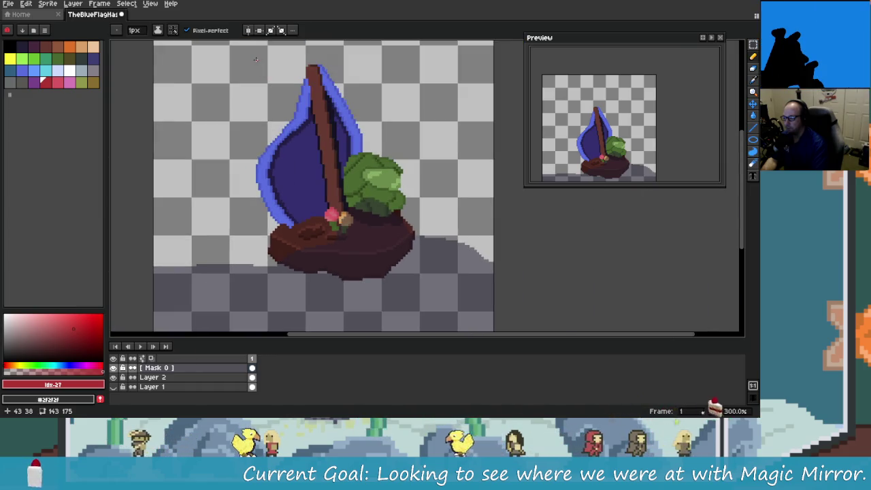
# Step: Draw the red outline around the sprite, undoing the misplaced strokes
pyautogui.moveTo(404, 58)
pyautogui.mouseDown()
pyautogui.moveTo(424, 289)
pyautogui.moveTo(285, 287)
pyautogui.moveTo(262, 236)
pyautogui.mouseUp()
pyautogui.hotkey('ctrl', 'z')
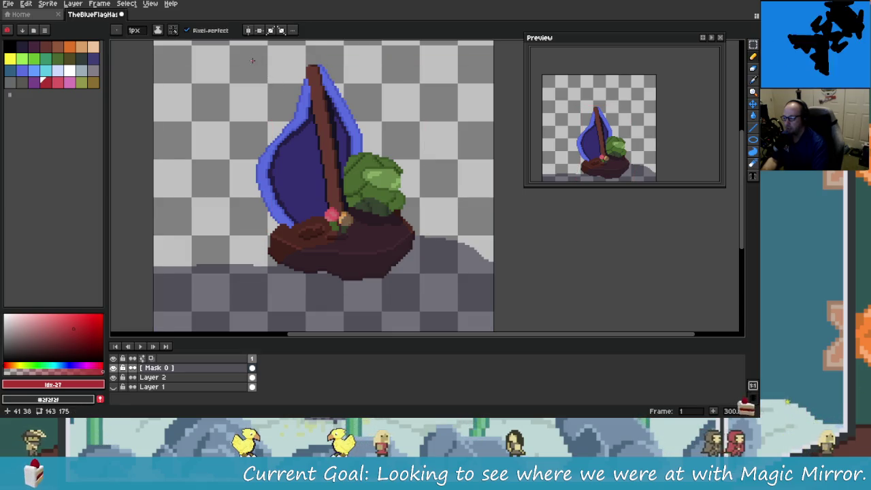
pyautogui.moveTo(384, 69)
pyautogui.mouseDown()
pyautogui.moveTo(418, 292)
pyautogui.moveTo(252, 295)
pyautogui.moveTo(241, 61)
pyautogui.mouseUp()
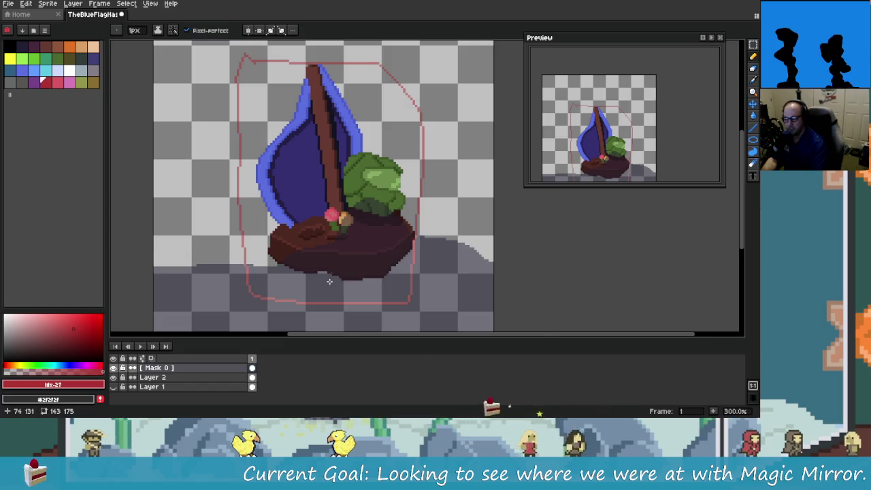
pyautogui.scroll(3, 327, 282)
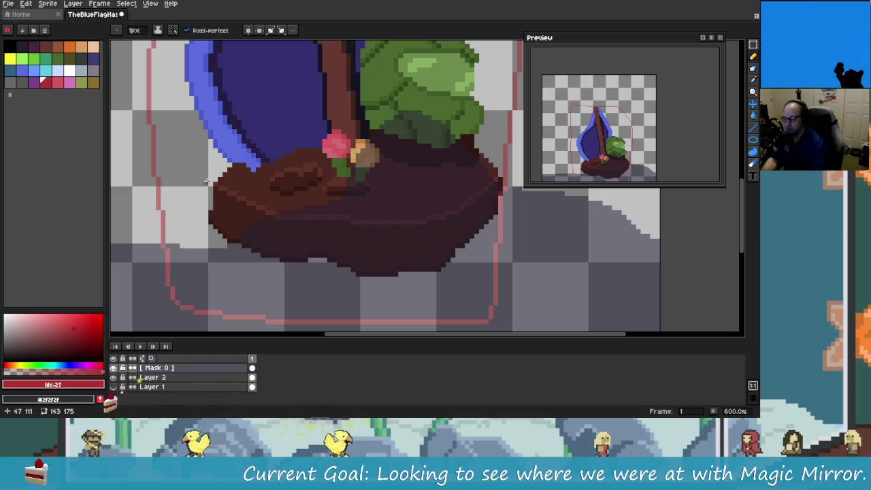
pyautogui.moveTo(168, 244); pyautogui.dragTo(233, 255)
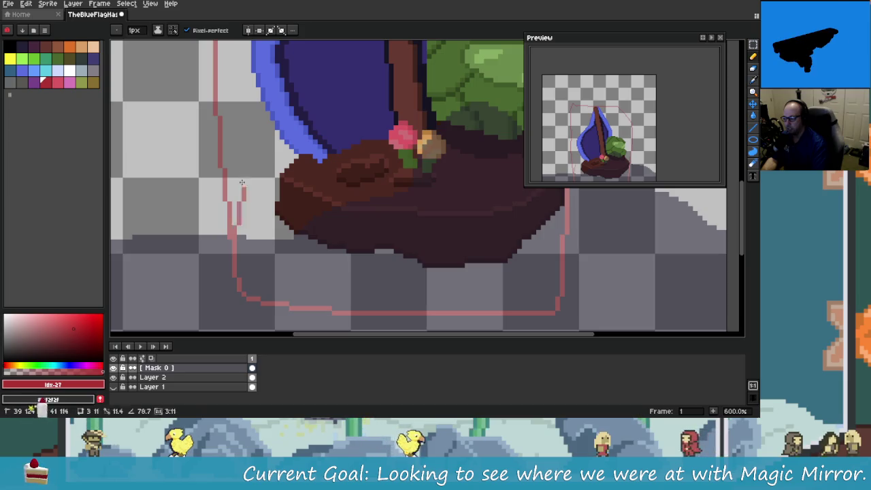
pyautogui.moveTo(242, 183); pyautogui.dragTo(227, 94)
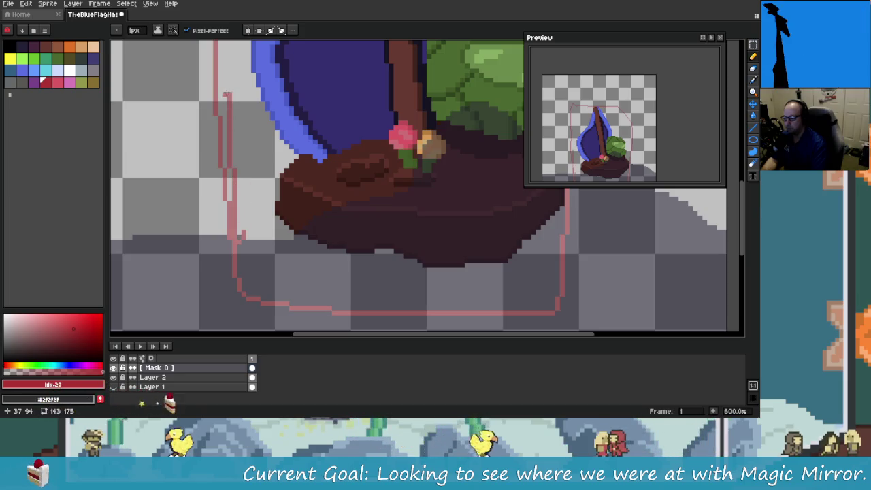
pyautogui.hotkey('ctrl', 'z')
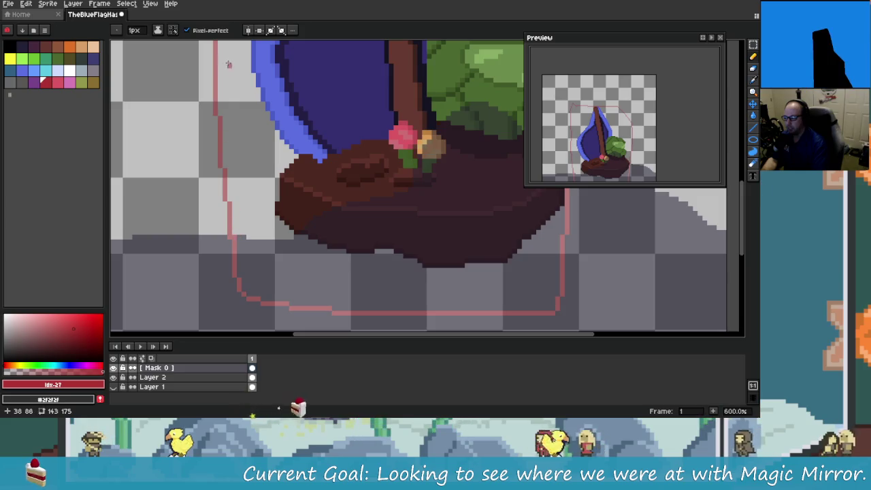
# Step: Recentre the view and try a vertical stroke through the leaves, then undo it
pyautogui.scroll(-1, 232, 95)
pyautogui.scroll(-1, 244, 177)
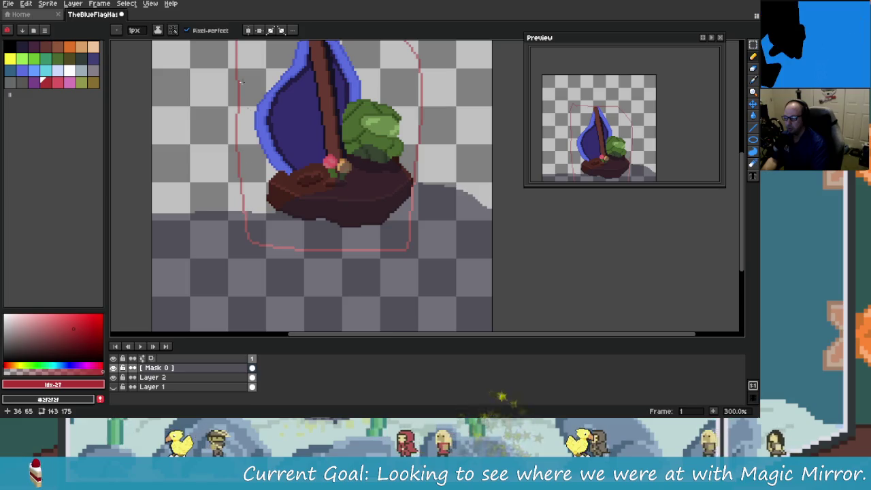
pyautogui.scroll(1, 272, 170)
pyautogui.scroll(-1, 284, 214)
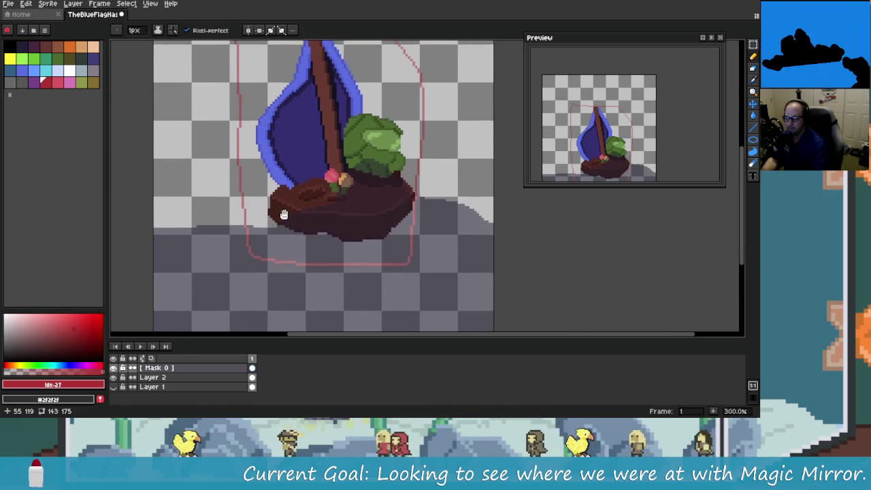
pyautogui.scroll(2, 284, 214)
pyautogui.scroll(-1, 233, 265)
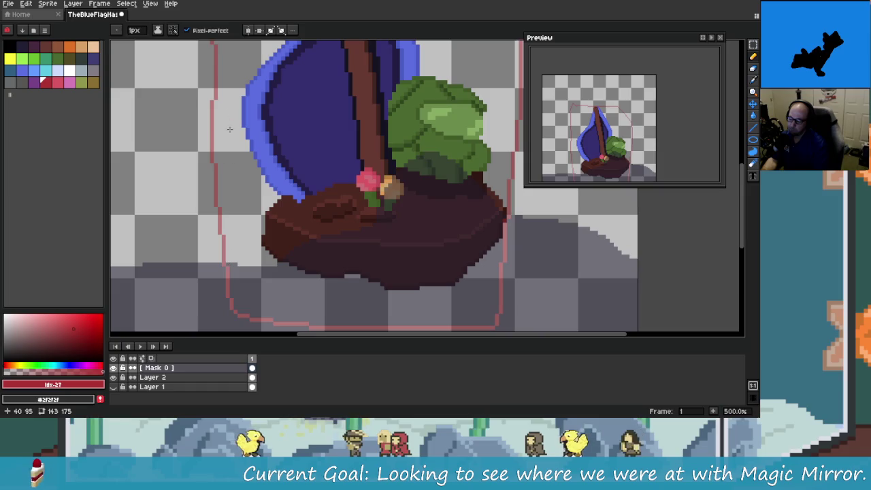
pyautogui.scroll(-2, 343, 205)
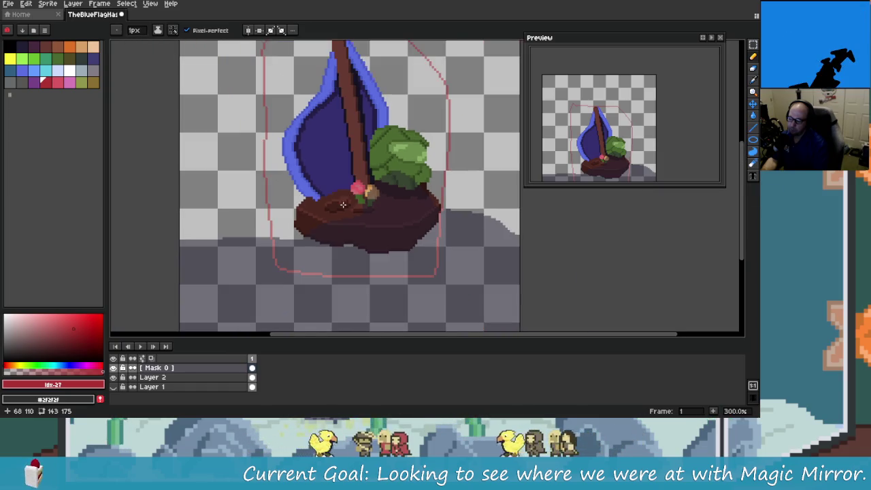
pyautogui.moveTo(342, 184); pyautogui.dragTo(356, 224)
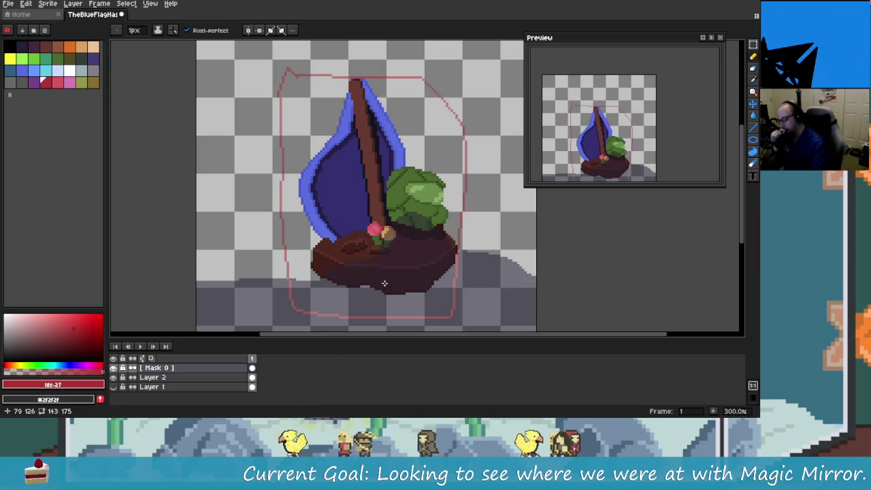
pyautogui.moveTo(393, 286); pyautogui.dragTo(360, 287)
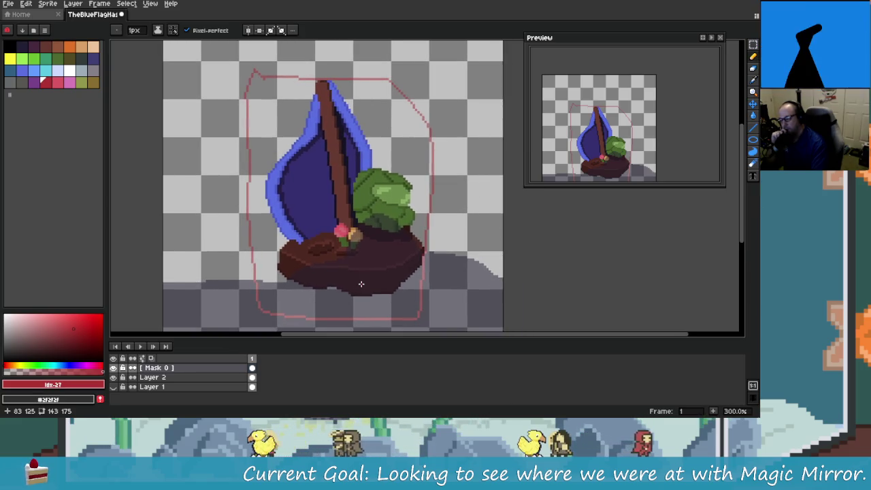
pyautogui.scroll(2, 359, 287)
pyautogui.scroll(2, 377, 211)
pyautogui.moveTo(377, 210); pyautogui.dragTo(374, 78)
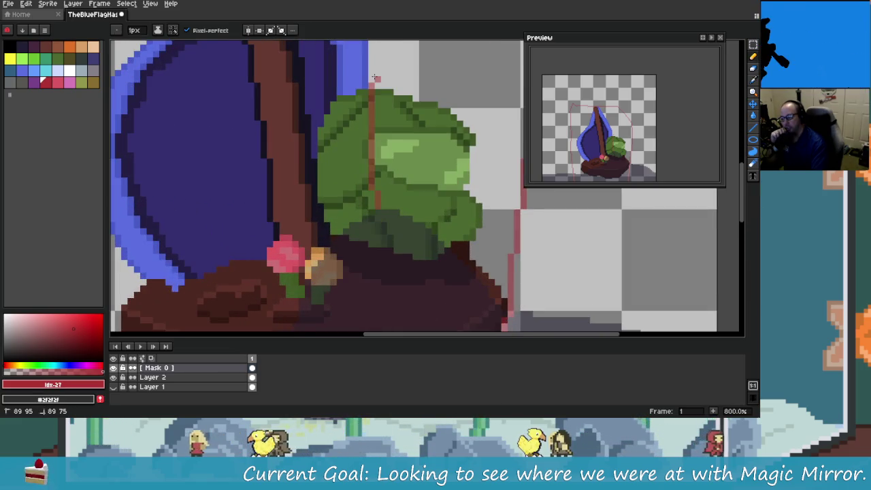
pyautogui.hotkey('ctrl', 'z')
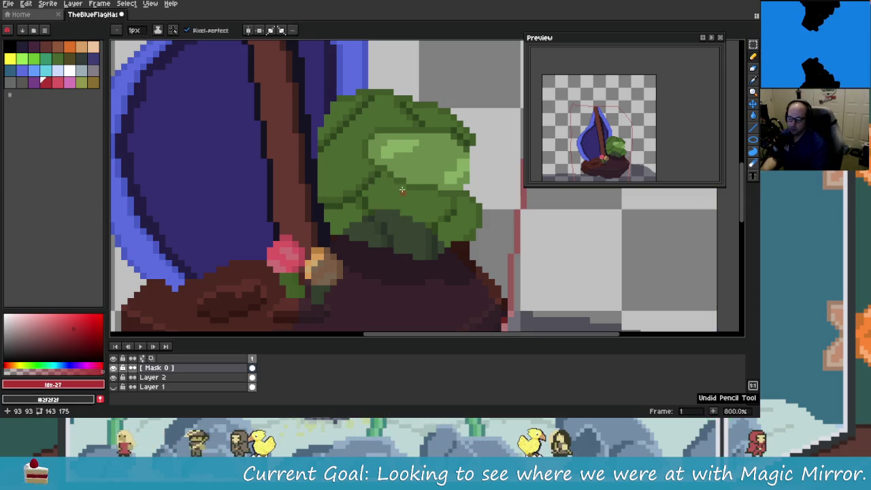
# Step: Reposition and zoom the view around the pot and leaves
pyautogui.scroll(-3, 405, 190)
pyautogui.scroll(2, 401, 190)
pyautogui.scroll(-2, 405, 204)
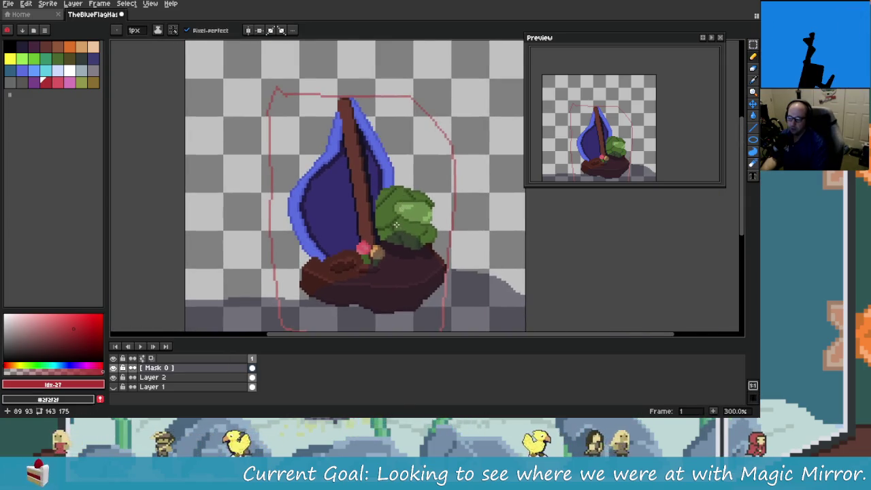
pyautogui.scroll(1, 407, 234)
pyautogui.moveTo(407, 235); pyautogui.dragTo(388, 137)
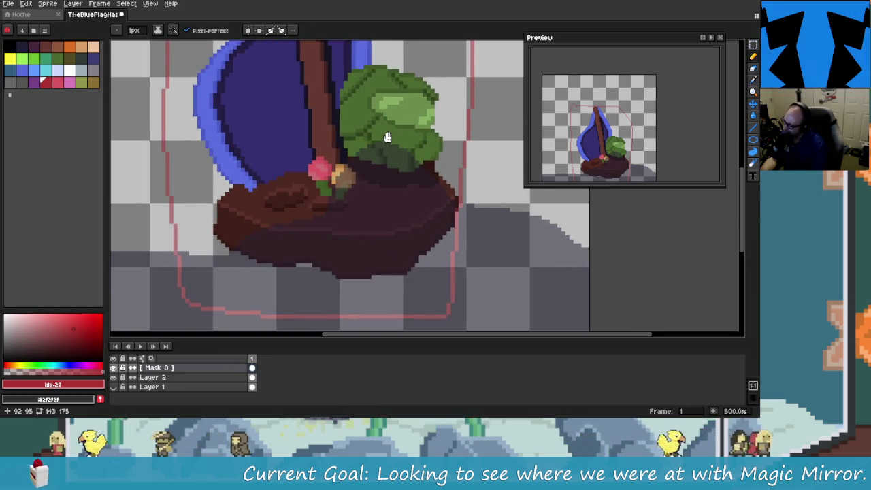
pyautogui.scroll(-1, 409, 231)
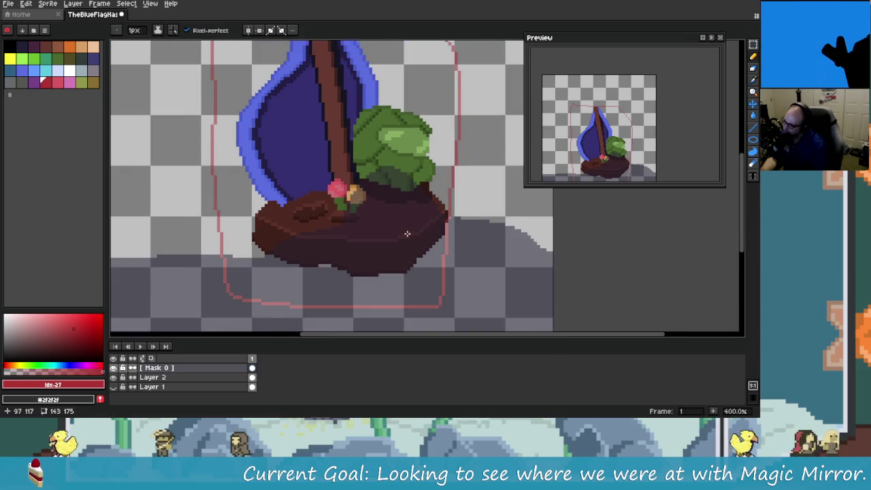
pyautogui.scroll(-2, 407, 230)
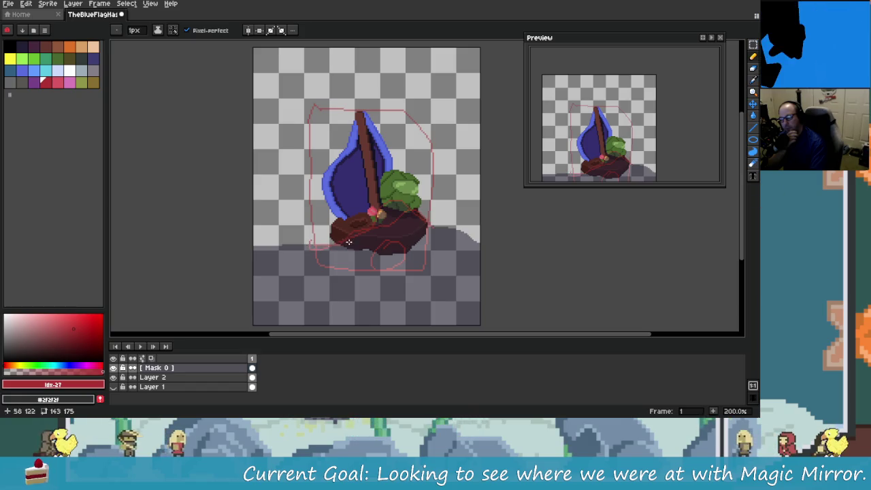
# Step: Undo stray pencil strokes, try two blue swatches, then settle on a green drawing colour
pyautogui.hotkey('ctrl', 'z')
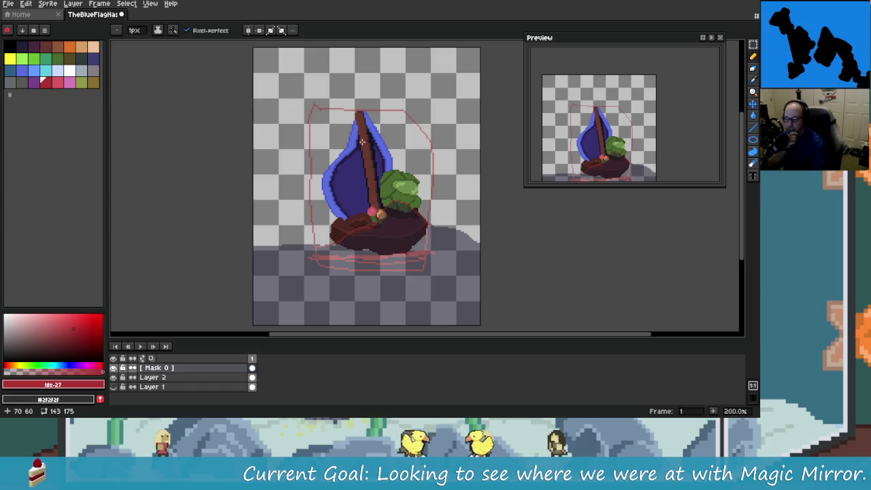
pyautogui.click(94, 59)
pyautogui.click(23, 70)
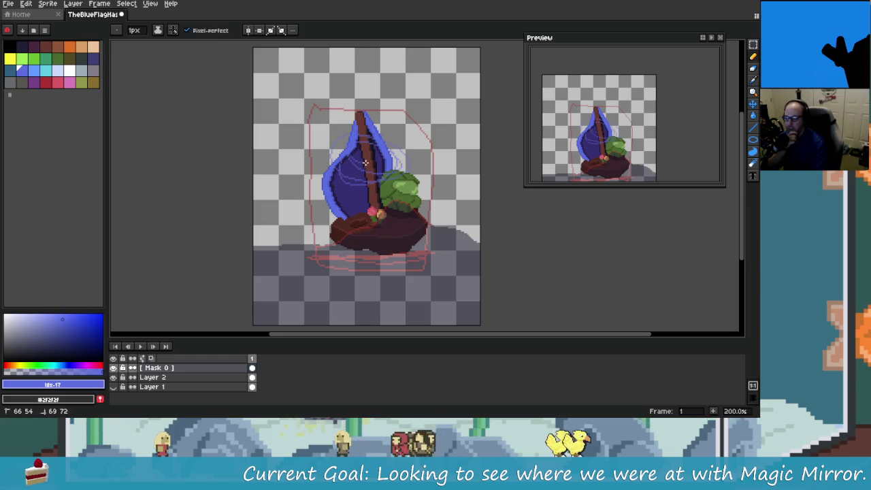
pyautogui.hotkey('ctrl', 'z')
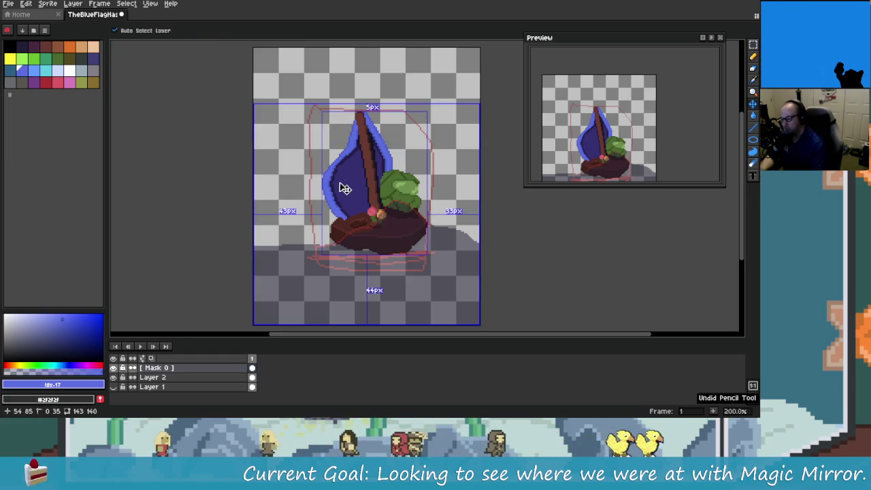
pyautogui.hotkey('ctrl', 'z')
pyautogui.hotkey('ctrl', 'y')
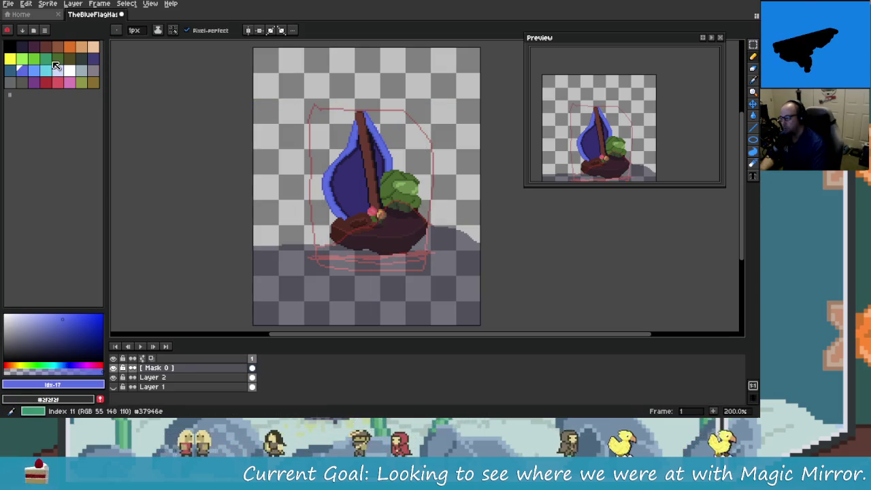
pyautogui.click(43, 60)
pyautogui.click(41, 63)
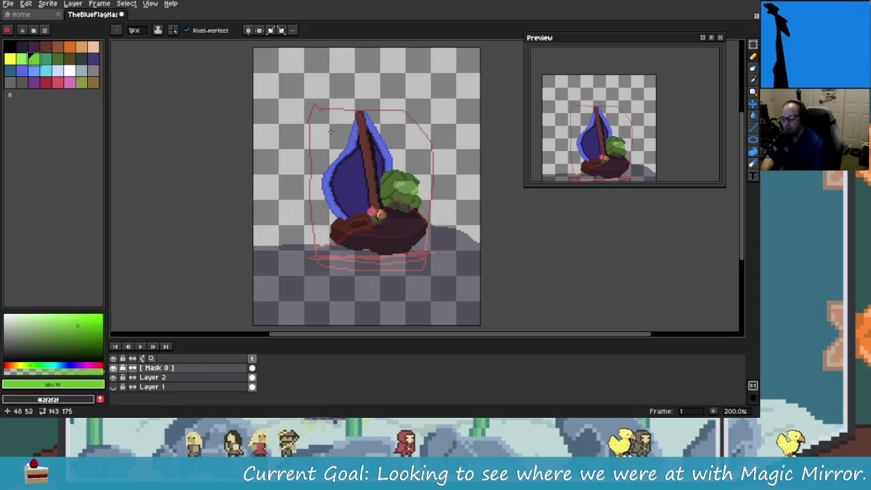
# Step: Scribble green zigzags across the blue sail and adjust the zoom
pyautogui.moveTo(358, 125); pyautogui.dragTo(417, 149)
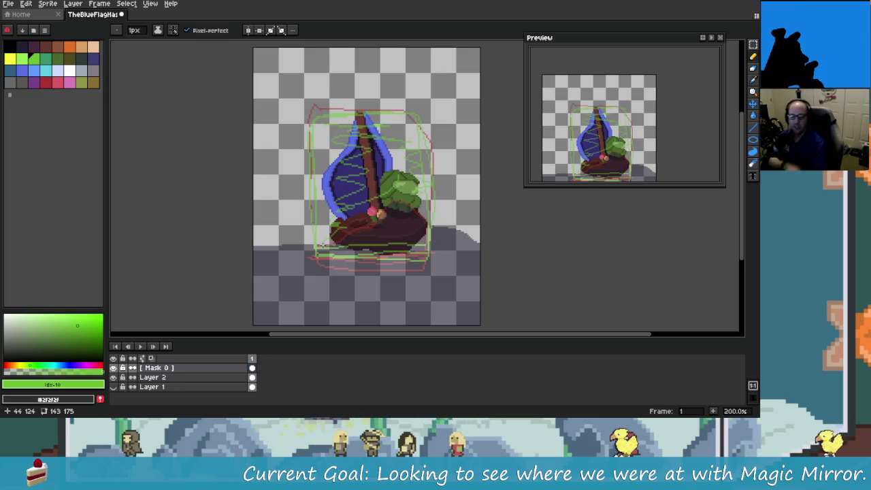
pyautogui.scroll(2, 320, 253)
pyautogui.scroll(2, 306, 249)
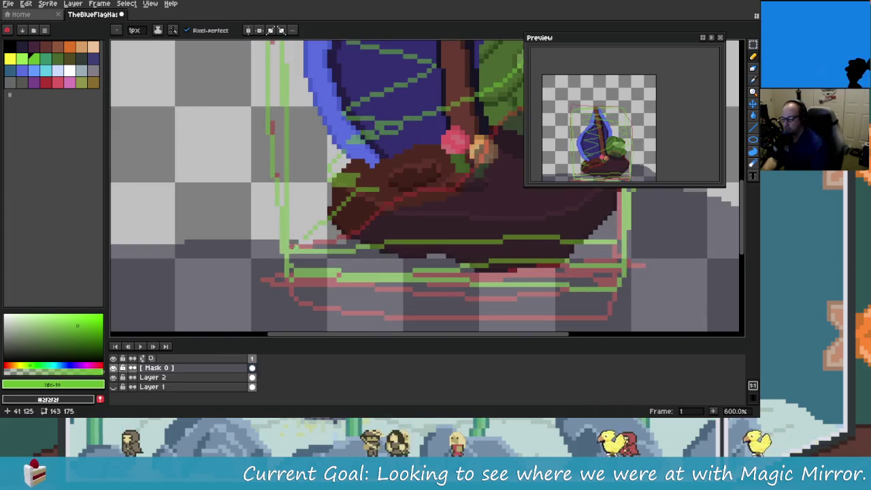
pyautogui.scroll(-1, 311, 247)
pyautogui.scroll(-1, 260, 190)
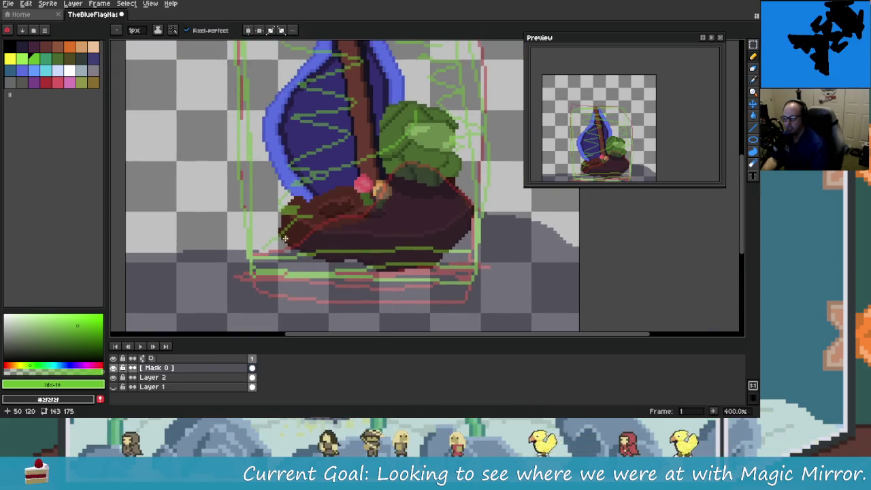
# Step: Shift the sprite left and down in view, then undo the last pencil stroke
pyautogui.hscroll(1, 275, 220)
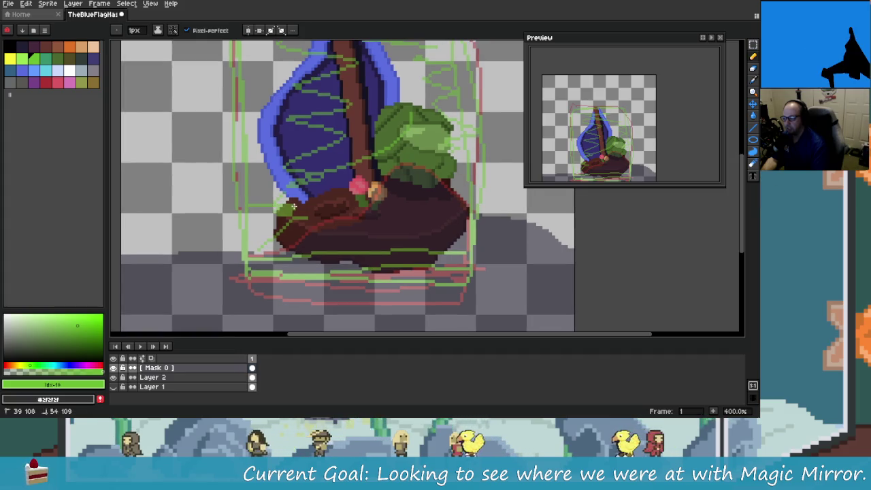
pyautogui.hscroll(2, 296, 243)
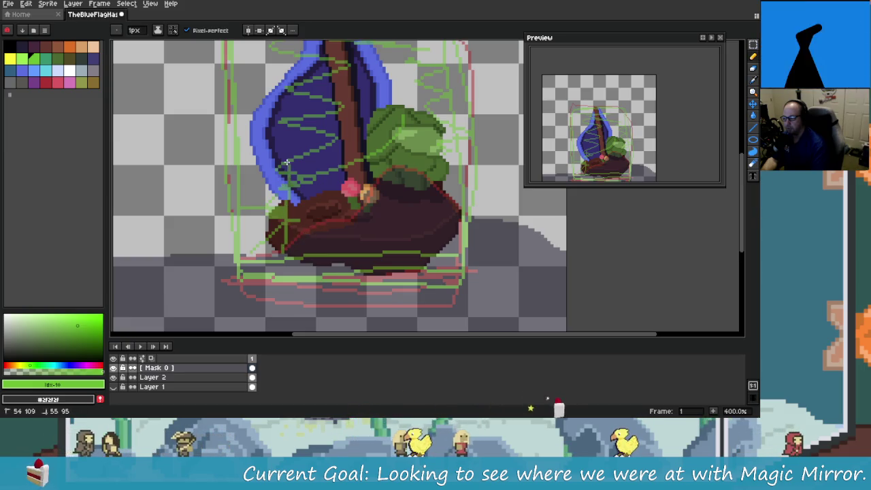
pyautogui.moveTo(347, 169); pyautogui.dragTo(332, 196)
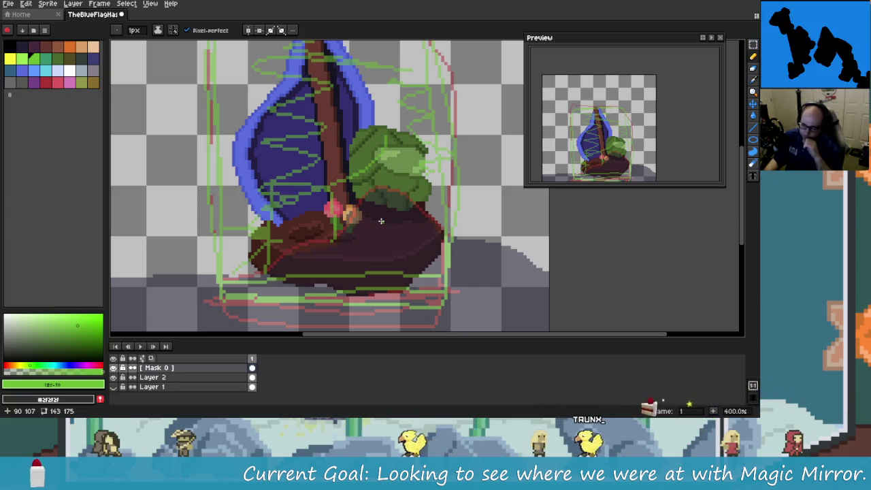
pyautogui.hotkey('ctrl', 'z')
pyautogui.hotkey('ctrl', 'z')
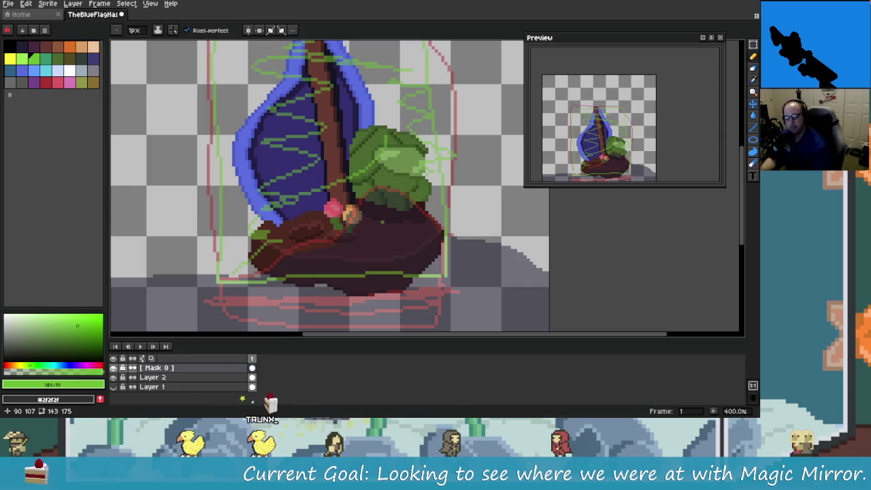
pyautogui.hotkey('alt', 'Tab')
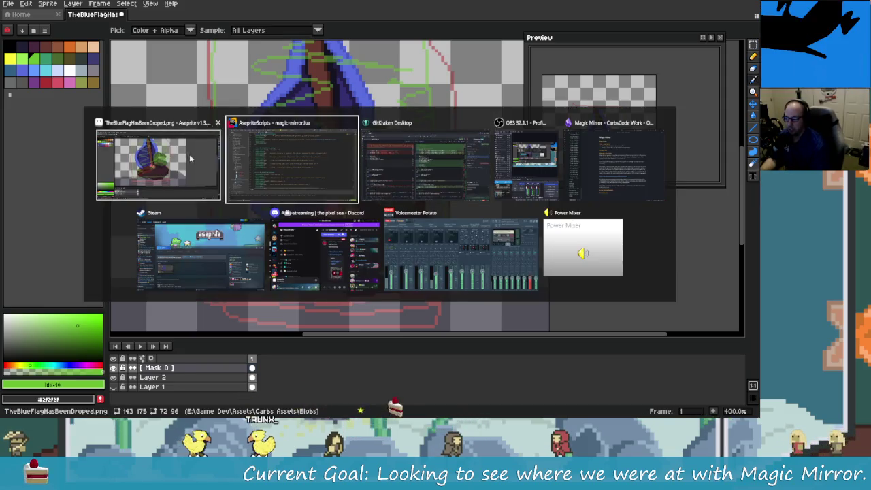
# Step: Zoom out, recentre the sprite, and undo the green stroke across the bush and rock
pyautogui.click(190, 158)
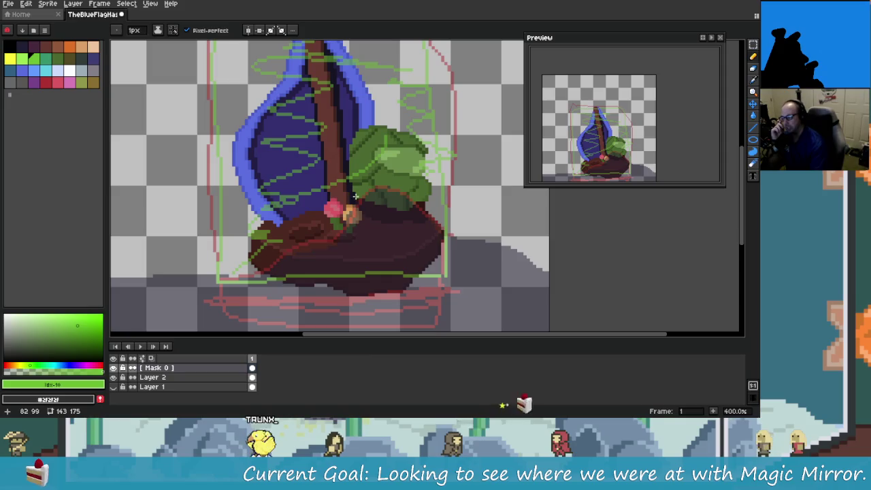
pyautogui.scroll(-1, 389, 243)
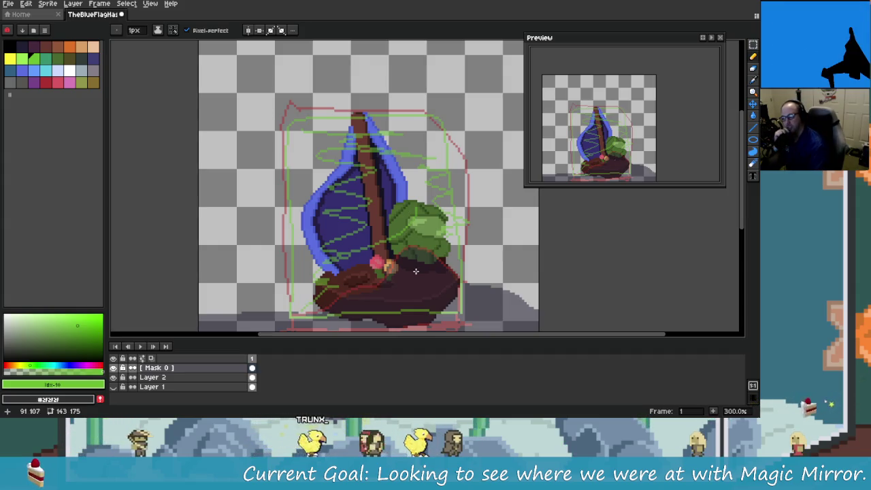
pyautogui.moveTo(416, 272); pyautogui.dragTo(391, 224)
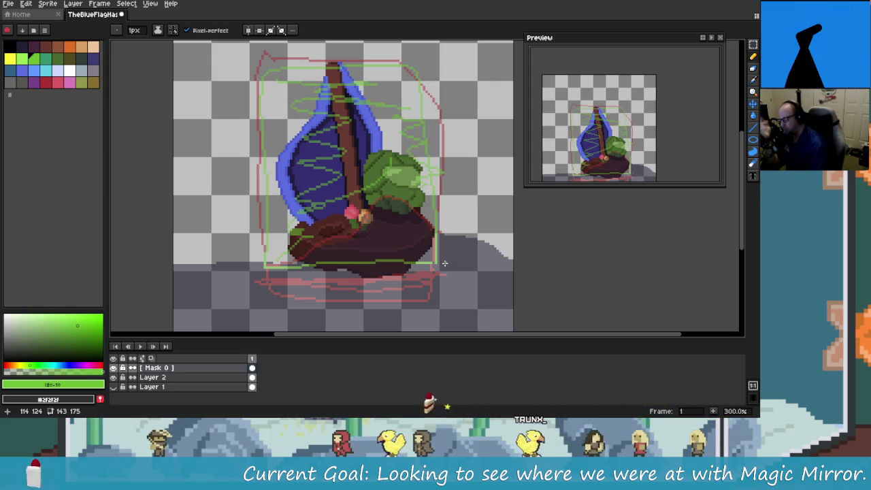
pyautogui.moveTo(441, 250); pyautogui.dragTo(433, 250)
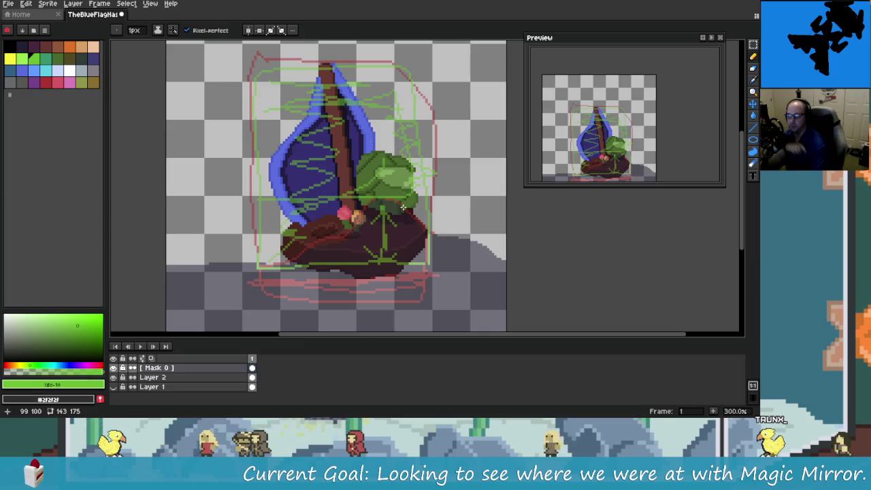
pyautogui.hotkey('ctrl', 'z')
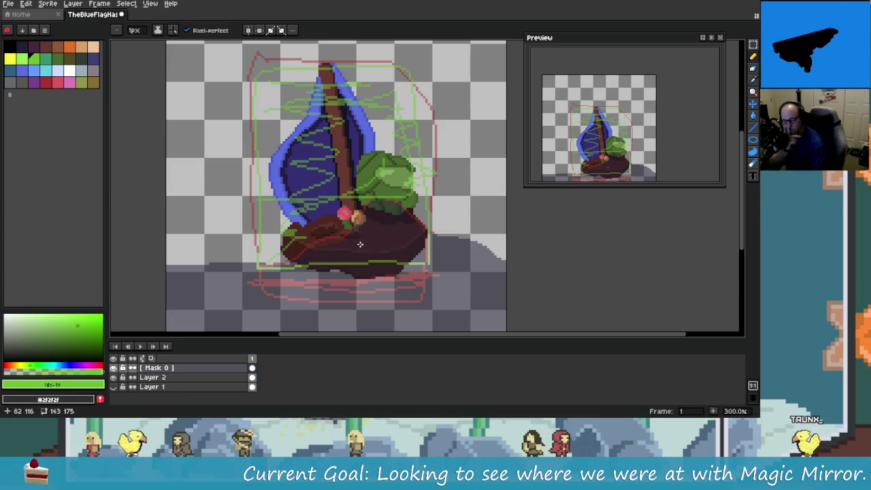
pyautogui.scroll(1, 402, 259)
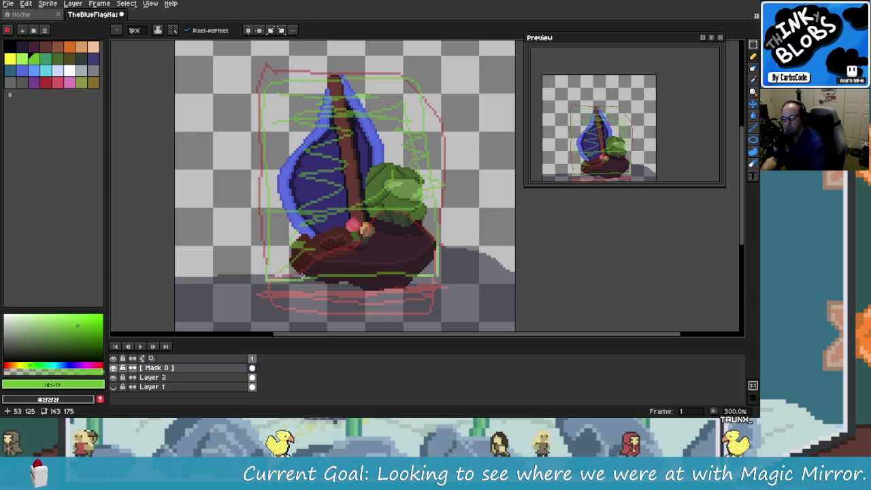
pyautogui.scroll(5, 279, 277)
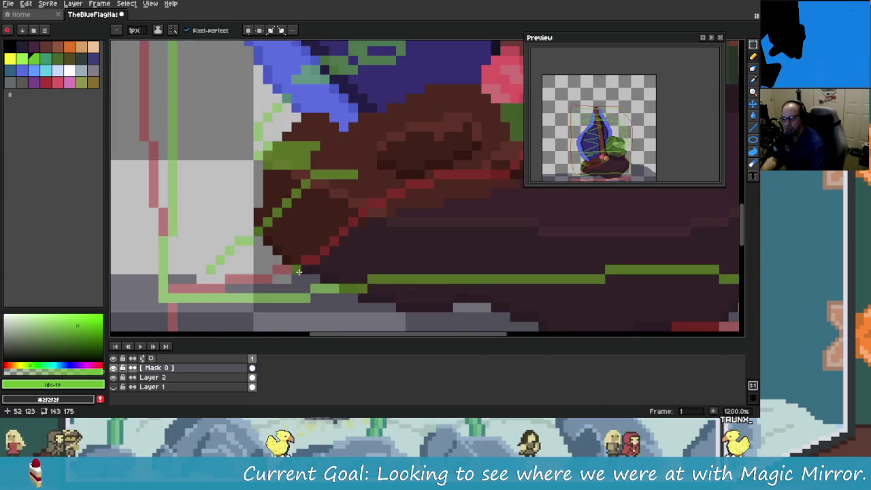
# Step: Place a yellow marker pixel at the rock's lower-left corner, replacing a trial orange one
pyautogui.moveTo(540, 241)
pyautogui.mouseDown()
pyautogui.moveTo(440, 271)
pyautogui.moveTo(499, 244)
pyautogui.mouseUp()
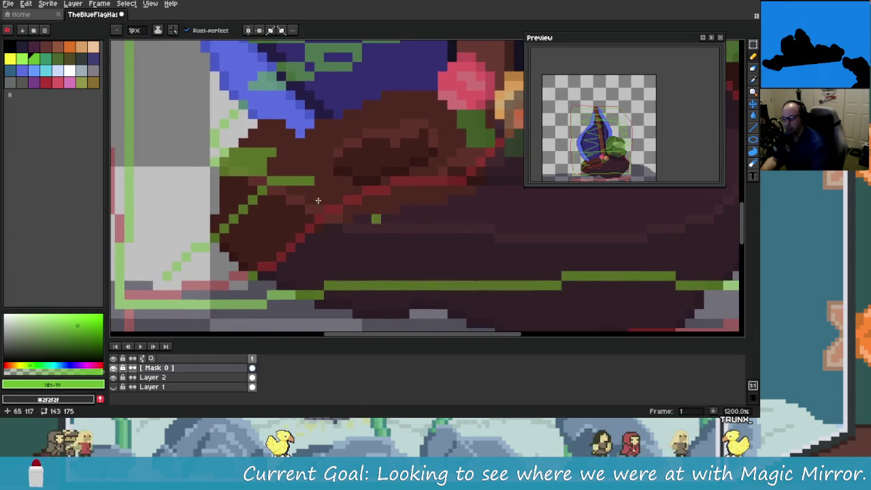
pyautogui.click(69, 46)
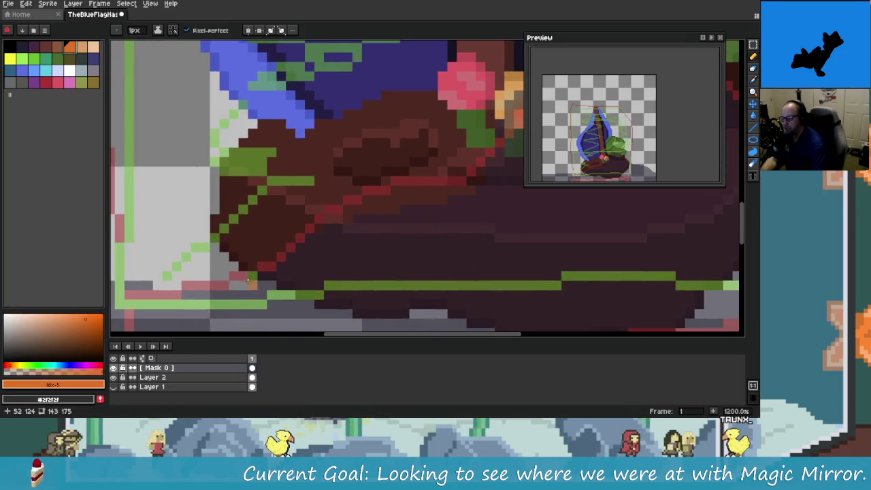
pyautogui.click(251, 275)
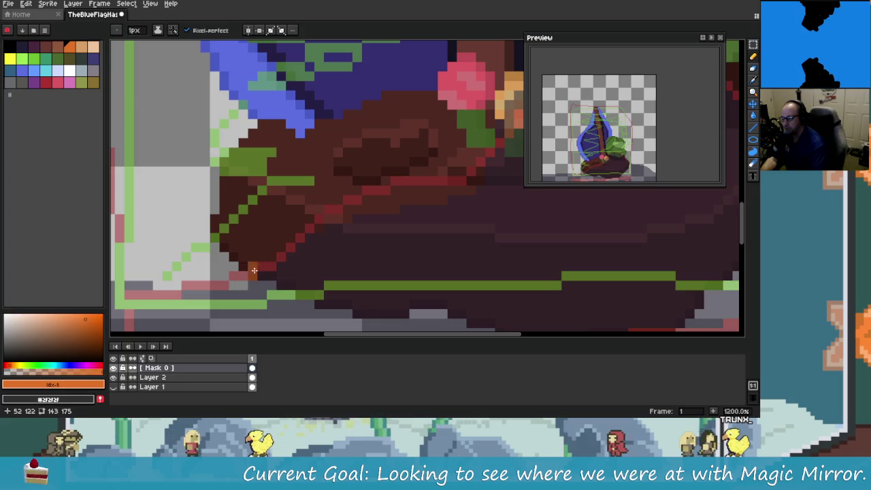
pyautogui.click(10, 58)
pyautogui.click(234, 218)
pyautogui.hotkey('ctrl', 'z')
pyautogui.click(251, 275)
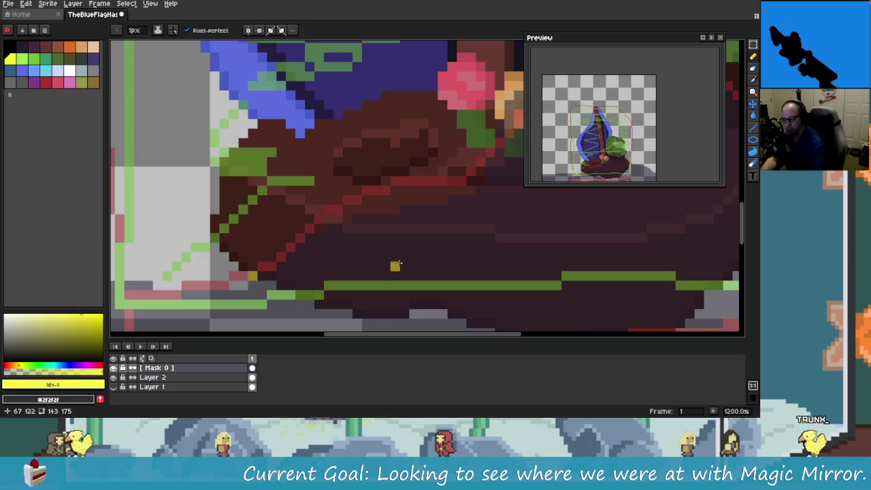
# Step: Zoom in and back out around the marked rock corner
pyautogui.scroll(-3, 394, 266)
pyautogui.scroll(2, 461, 251)
pyautogui.scroll(1, 477, 245)
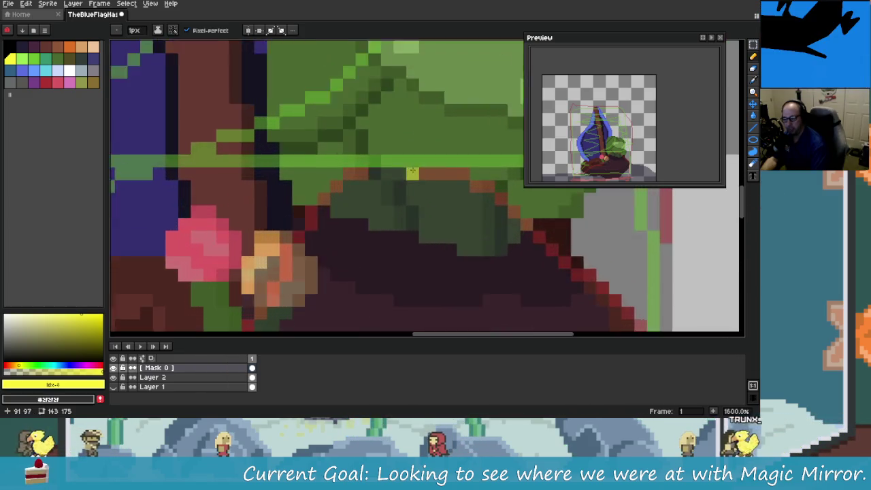
pyautogui.scroll(1, 487, 242)
pyautogui.scroll(1, 488, 242)
pyautogui.scroll(-1, 442, 241)
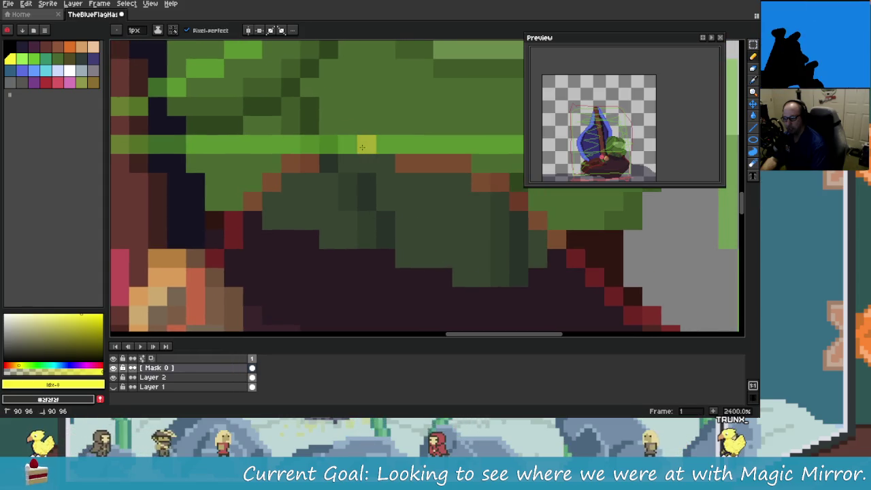
pyautogui.scroll(-1, 404, 239)
pyautogui.scroll(-3, 404, 240)
pyautogui.scroll(-1, 421, 215)
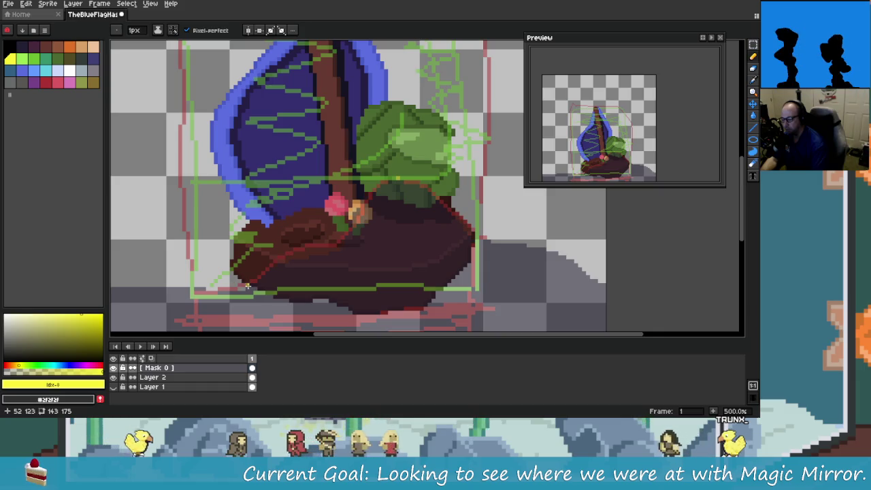
# Step: Try straight guide lines from the marker across the bush base, then cancel the unfinished line
pyautogui.moveTo(247, 284); pyautogui.dragTo(245, 251)
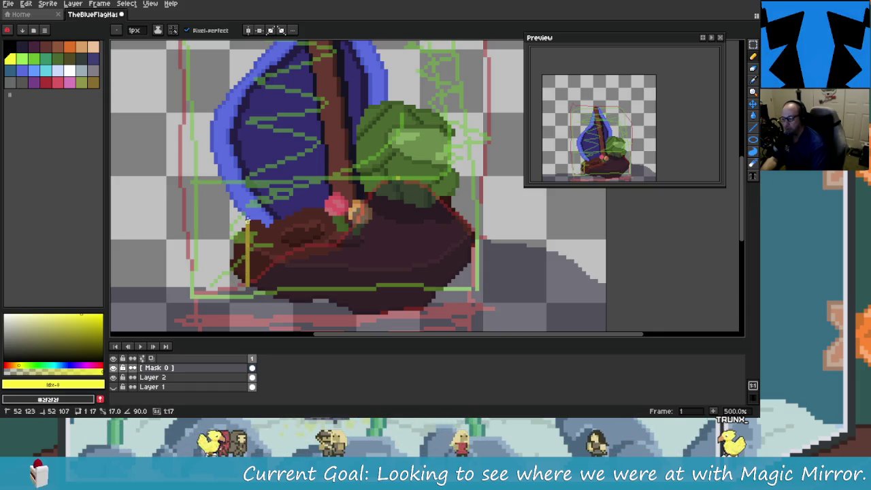
pyautogui.moveTo(246, 182)
pyautogui.mouseDown()
pyautogui.moveTo(398, 177)
pyautogui.moveTo(259, 169)
pyautogui.moveTo(461, 179)
pyautogui.mouseUp()
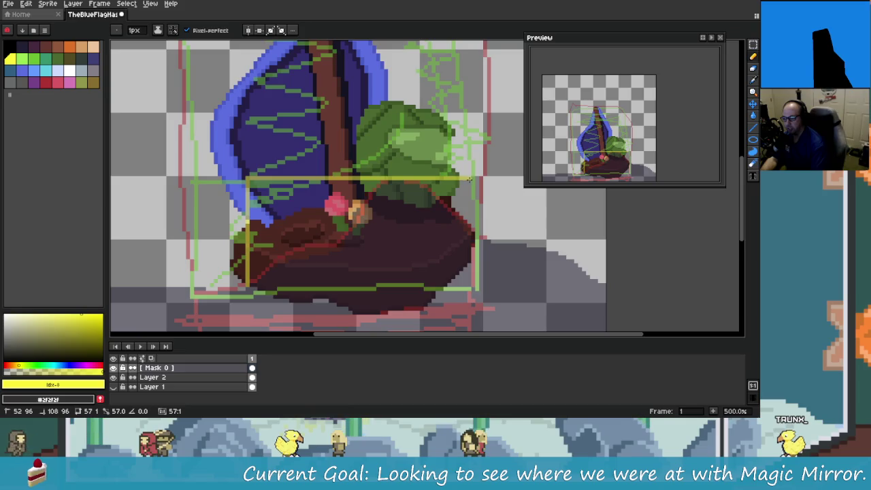
pyautogui.moveTo(469, 179); pyautogui.dragTo(460, 183)
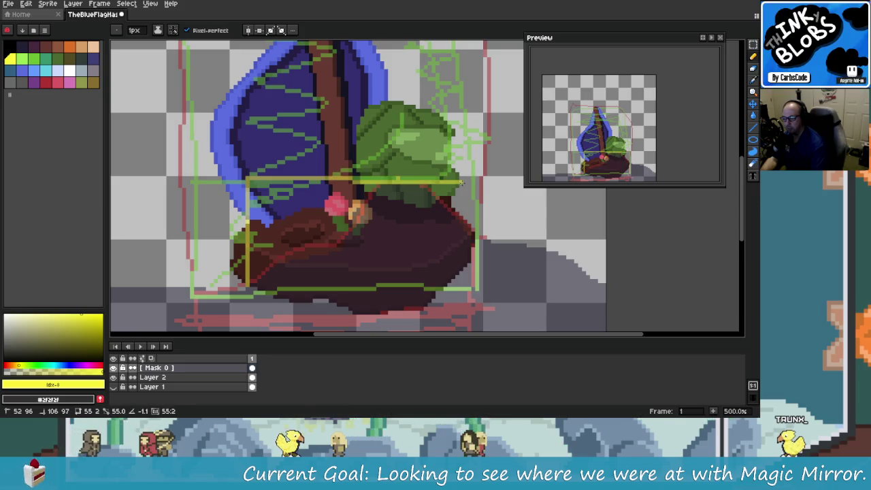
pyautogui.moveTo(459, 183); pyautogui.dragTo(385, 177)
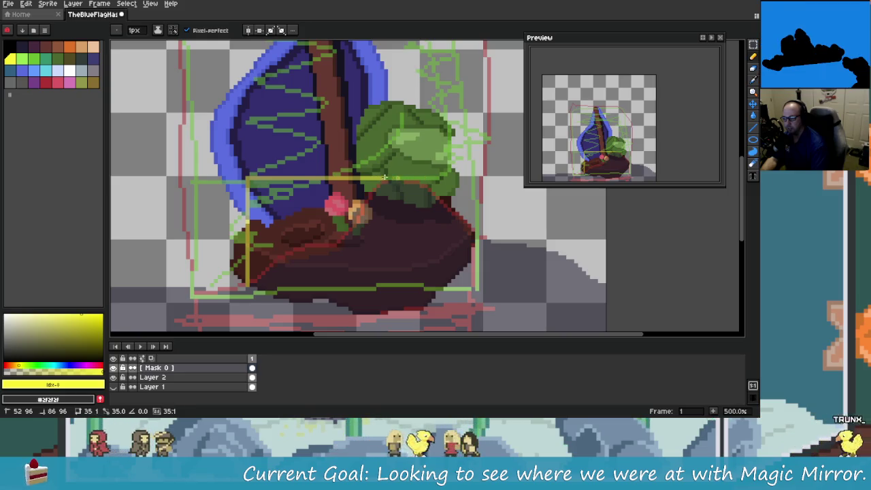
pyautogui.moveTo(385, 177)
pyautogui.mouseDown()
pyautogui.moveTo(460, 217)
pyautogui.moveTo(395, 178)
pyautogui.mouseUp()
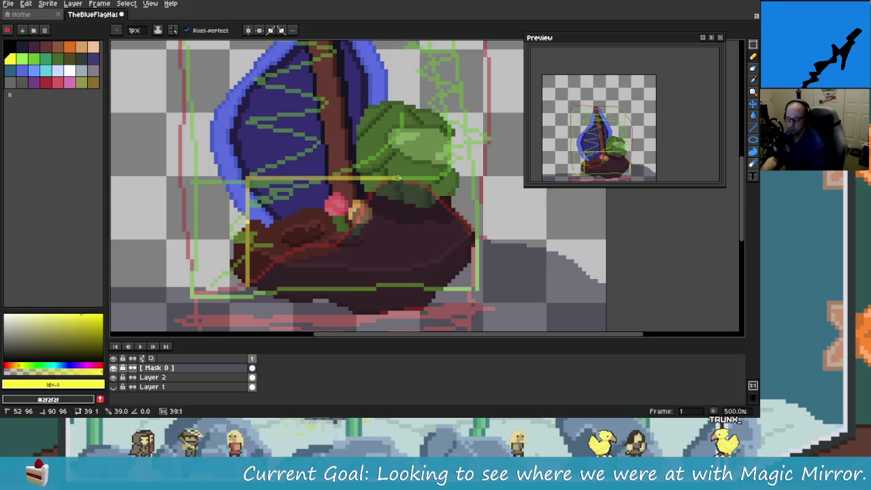
pyautogui.press('Escape')
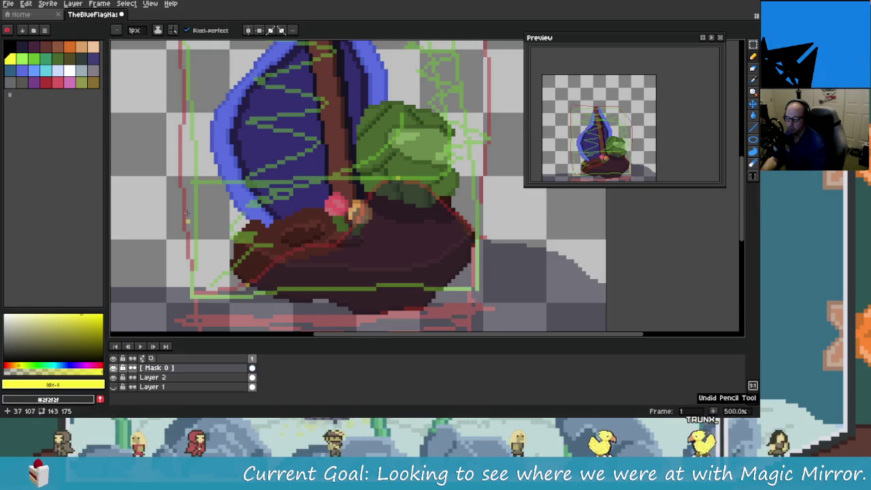
# Step: Reselect the Pencil, draw left and top yellow guide edges, then undo the earlier guide strokes
pyautogui.press('b')
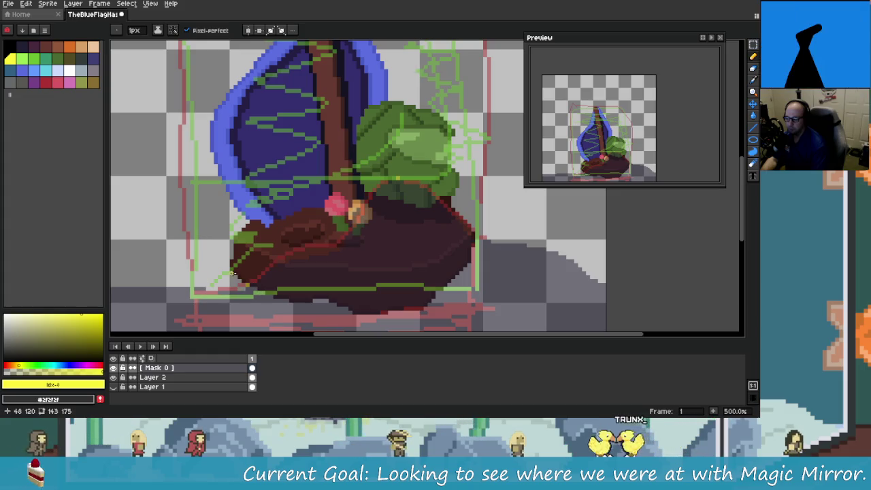
pyautogui.press('v')
pyautogui.press('b')
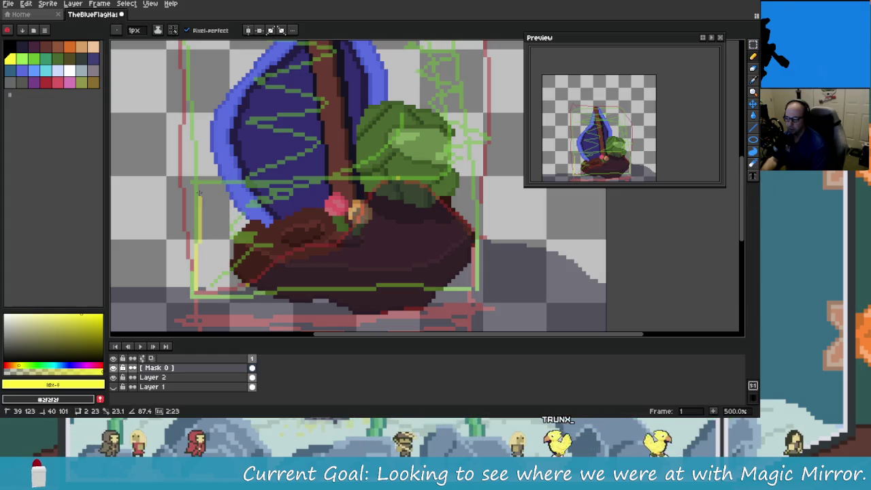
pyautogui.keyDown('shift'); pyautogui.click(195, 182); pyautogui.keyUp('shift')
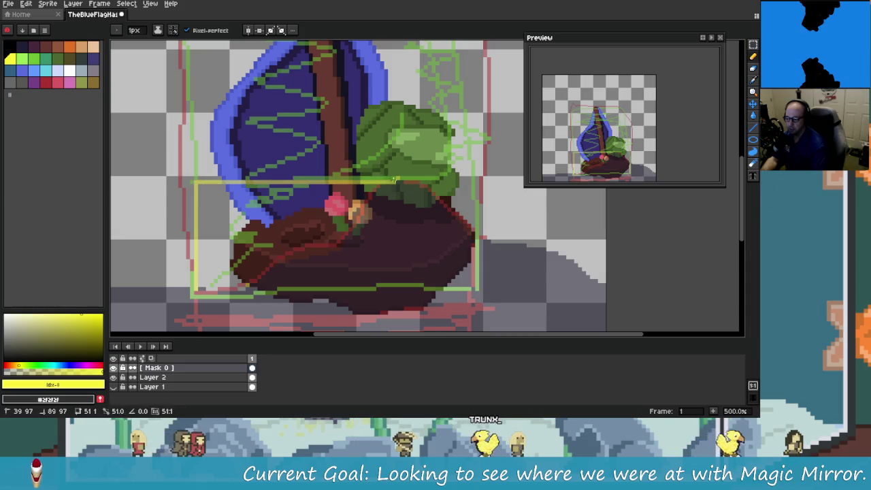
pyautogui.keyDown('shift'); pyautogui.click(400, 177); pyautogui.keyUp('shift')
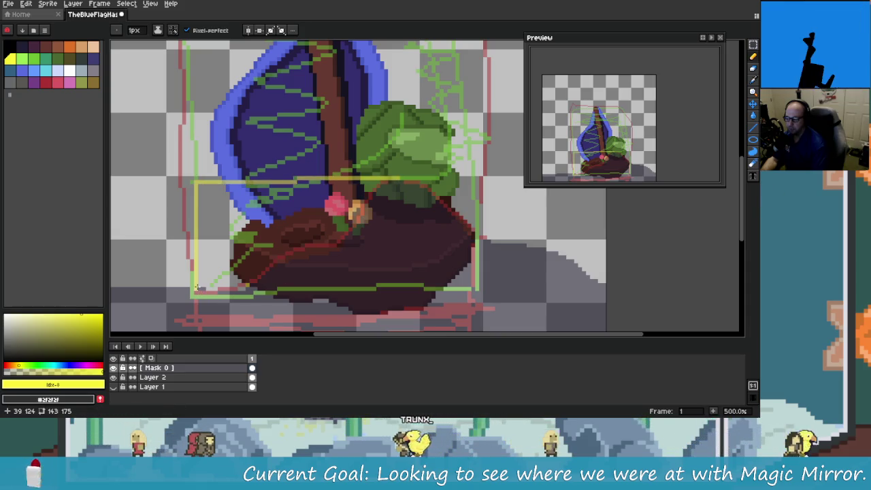
pyautogui.hotkey('ctrl', 'z')
pyautogui.press('v')
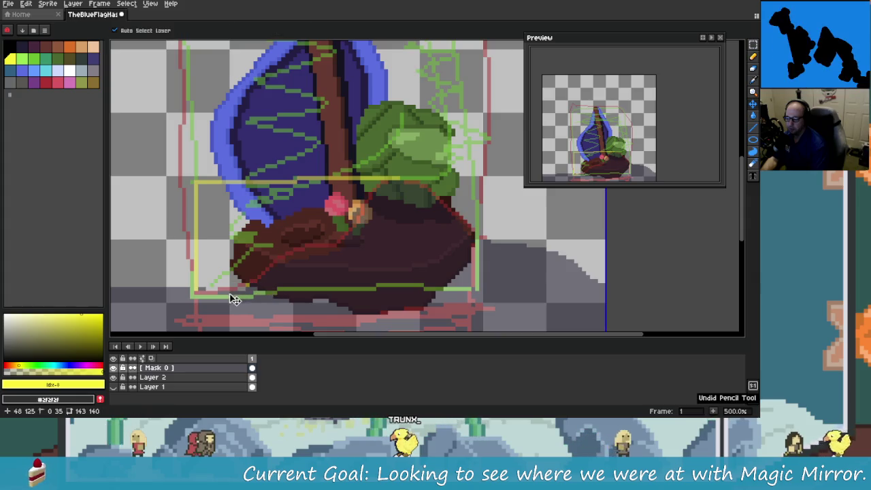
pyautogui.hotkey('ctrl', 'z')
pyautogui.hotkey('ctrl', 'z')
# Step: Draw straight yellow edges from the bottom-left corner across the top and down the right side
pyautogui.press('b')
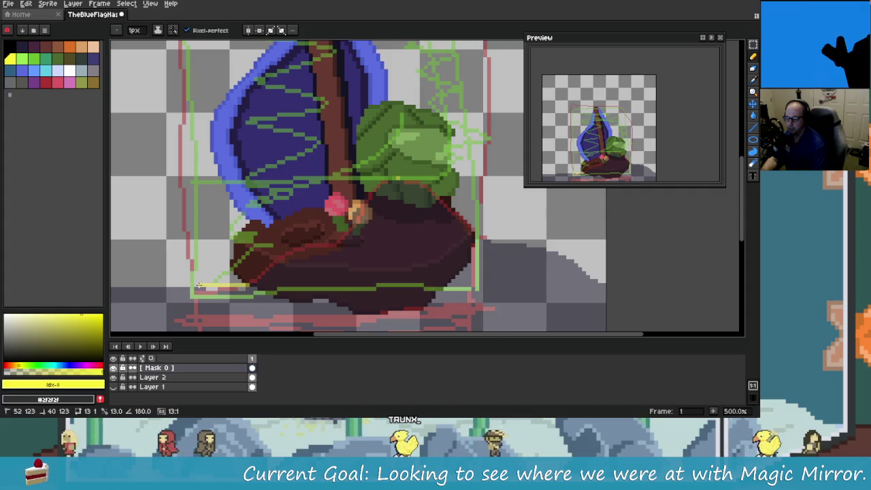
pyautogui.keyDown('shift'); pyautogui.click(196, 285); pyautogui.keyUp('shift')
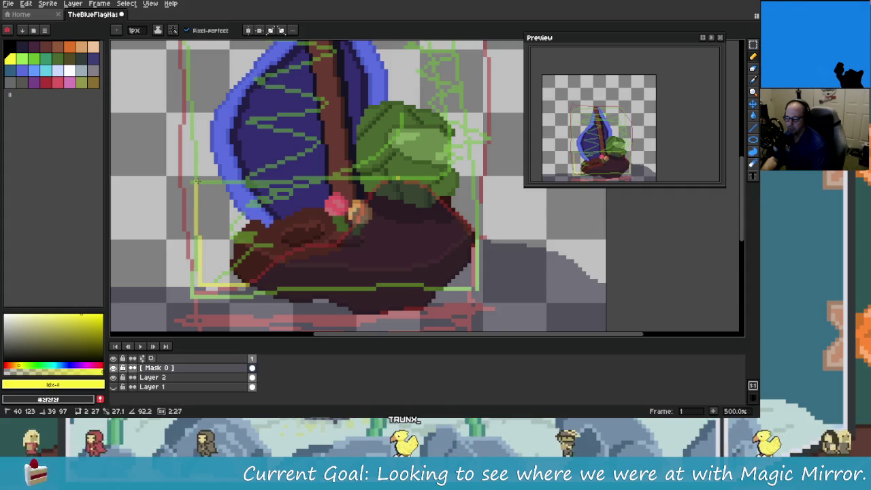
pyautogui.keyDown('shift'); pyautogui.click(398, 179); pyautogui.keyUp('shift')
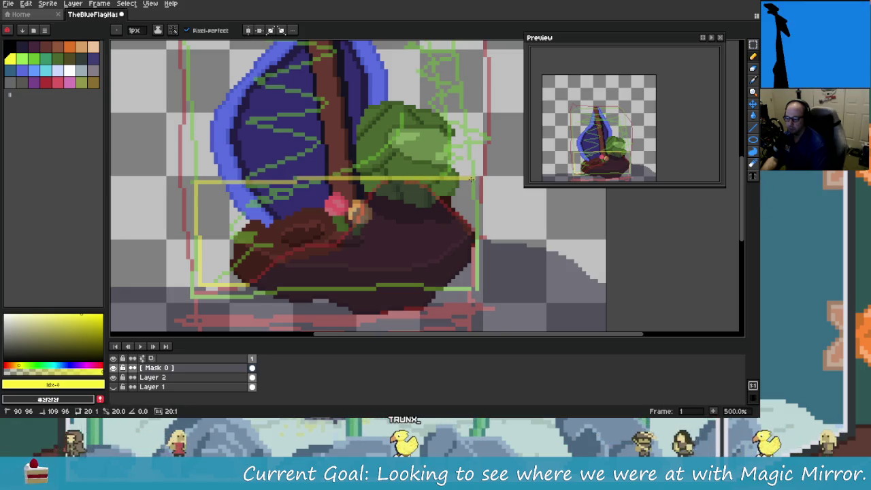
pyautogui.keyDown('shift'); pyautogui.click(476, 179); pyautogui.keyUp('shift')
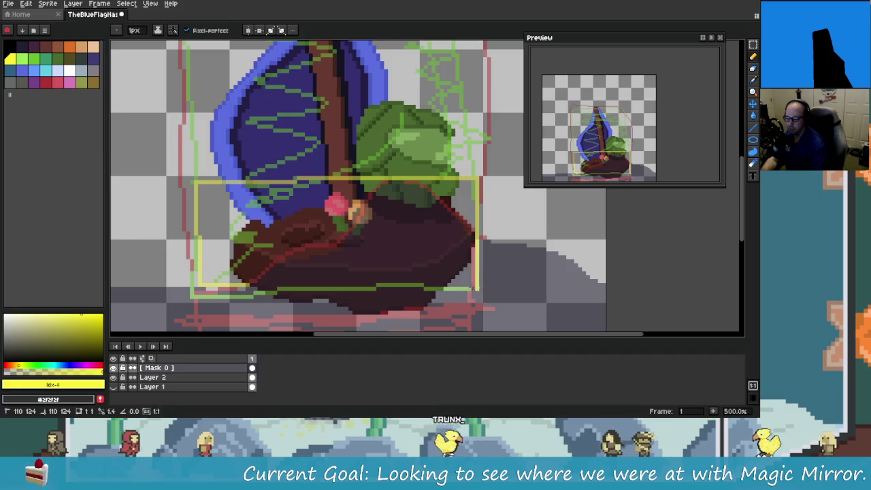
pyautogui.hotkey('ctrl', 'z')
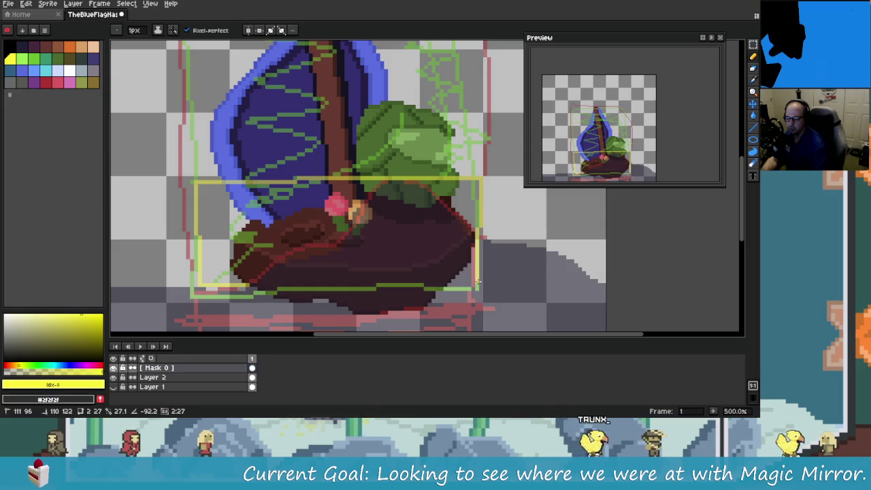
pyautogui.keyDown('shift'); pyautogui.click(477, 284); pyautogui.keyUp('shift')
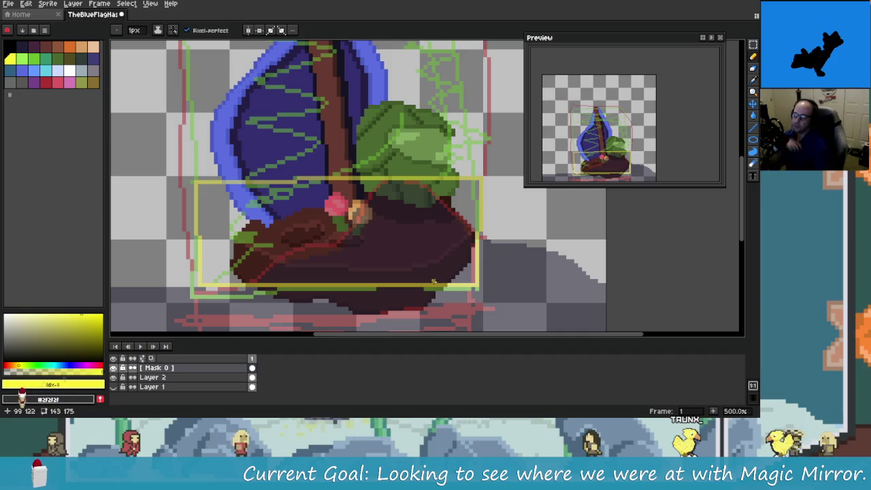
pyautogui.scroll(-1, 433, 274)
# Step: Bring the lower sprite into view and undo the yellow scribble below the island
pyautogui.scroll(-2, 422, 279)
pyautogui.scroll(1, 402, 289)
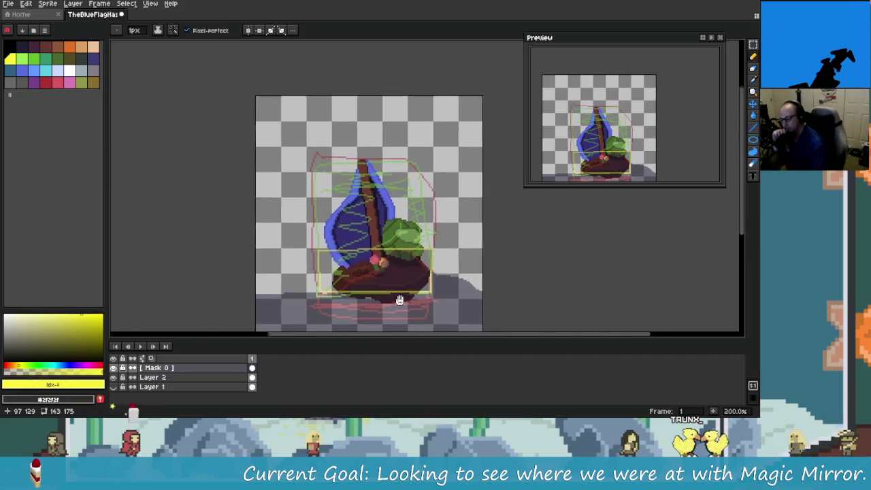
pyautogui.scroll(1, 387, 297)
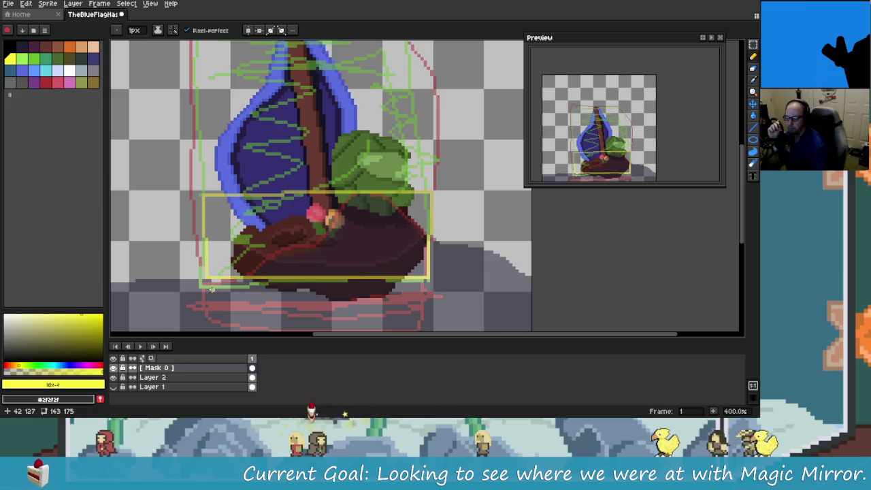
pyautogui.scroll(-2, 352, 266)
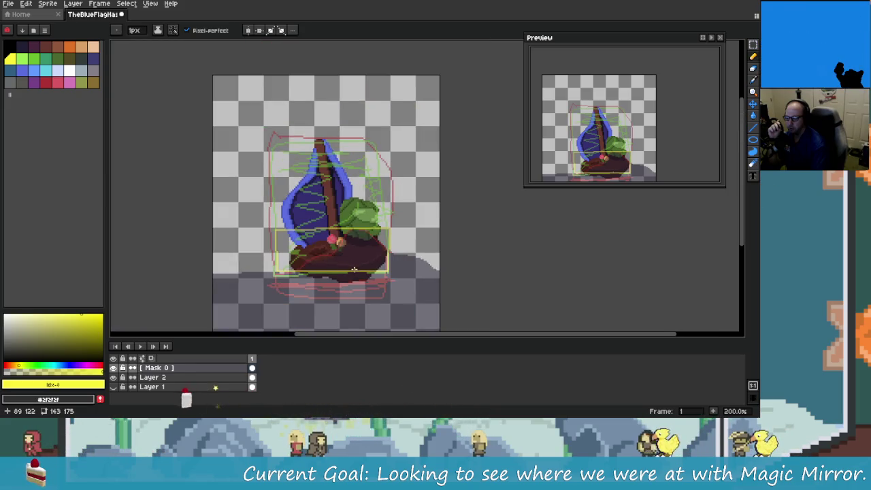
pyautogui.moveTo(354, 269); pyautogui.dragTo(362, 199)
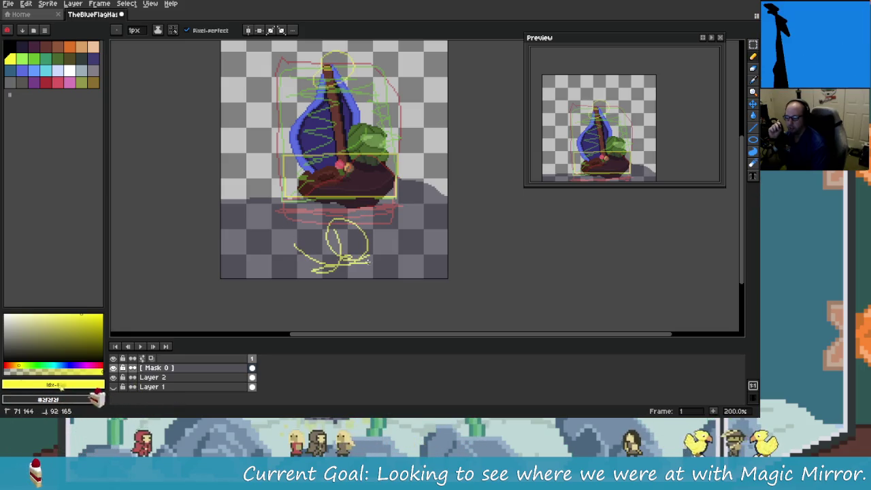
pyautogui.hotkey('ctrl', 'z')
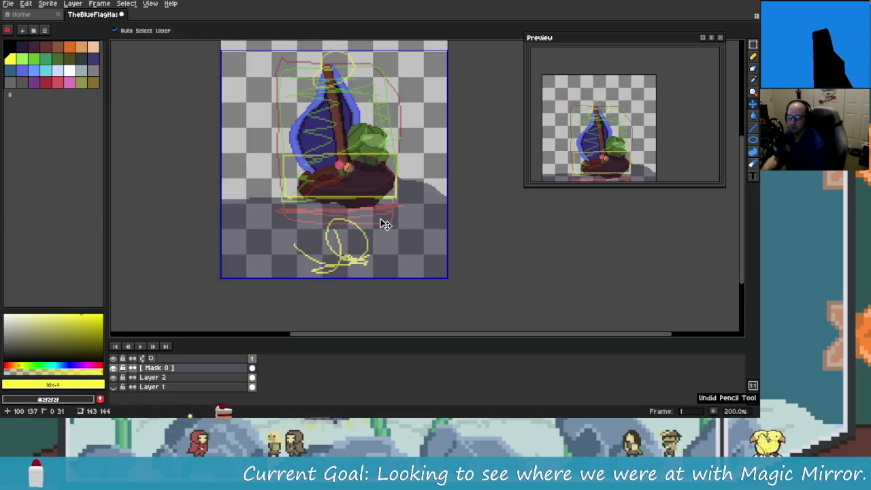
pyautogui.hotkey('ctrl', 'z')
# Step: Sketch a trial yellow zigzag across the hull, then undo it
pyautogui.scroll(2, 381, 259)
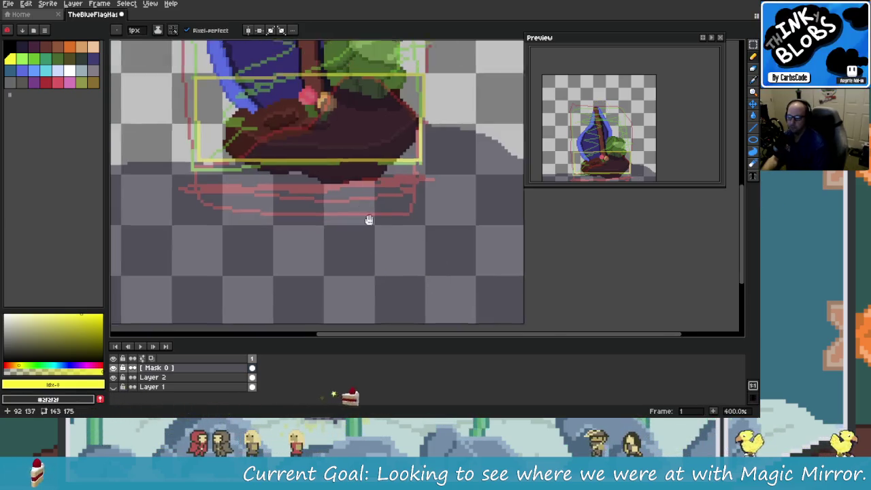
pyautogui.scroll(-1, 424, 294)
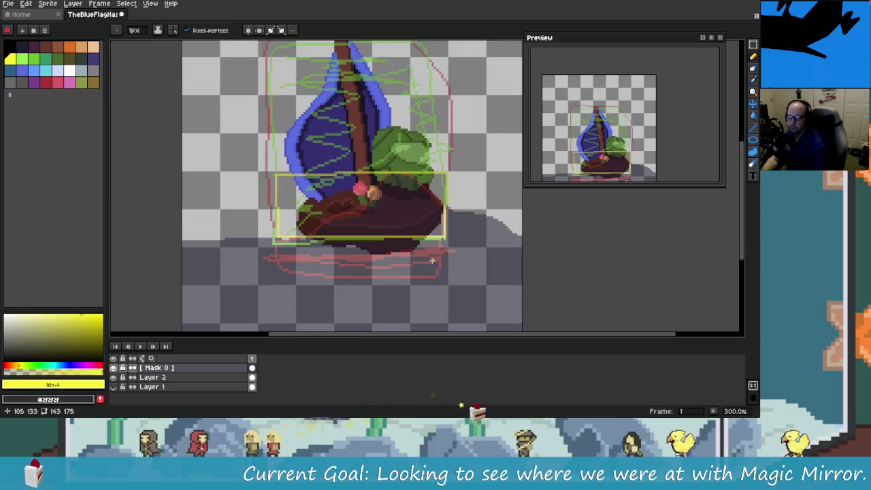
pyautogui.scroll(1, 431, 260)
pyautogui.scroll(1, 255, 152)
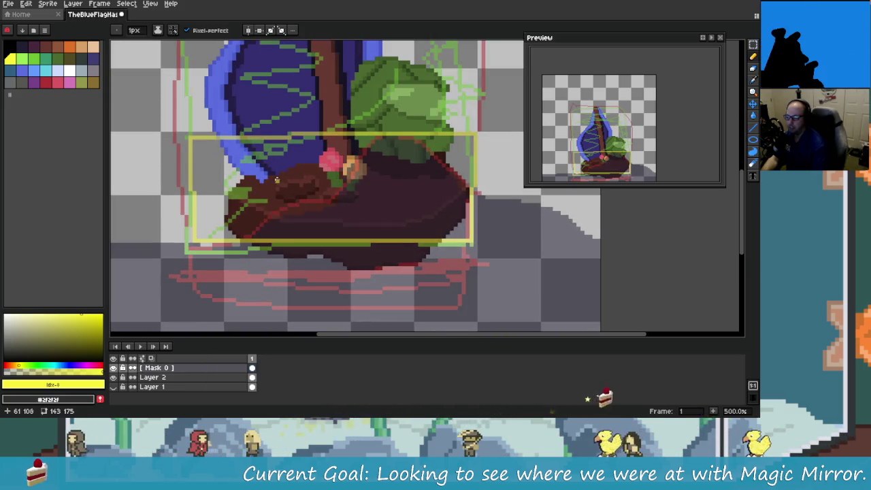
pyautogui.moveTo(309, 163); pyautogui.dragTo(293, 159)
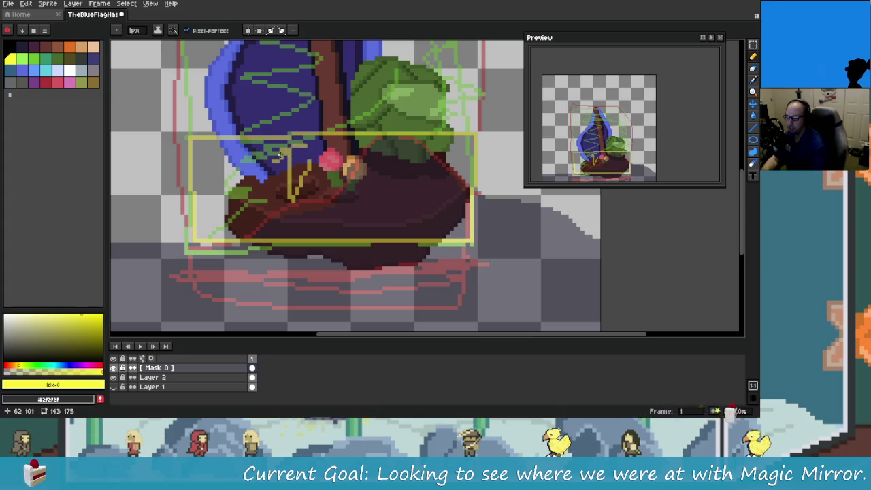
pyautogui.hotkey('ctrl', 'z')
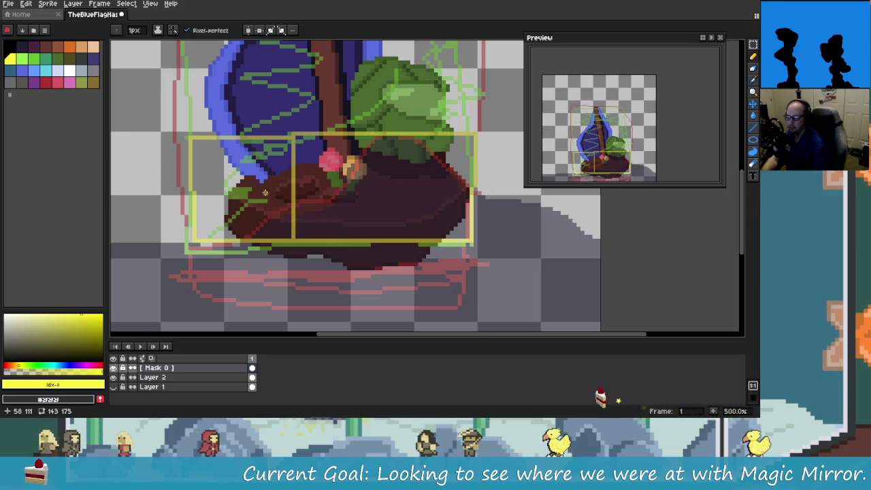
# Step: Re-zoom and nudge the view over the guide box before switching away from Aseprite
pyautogui.scroll(-2, 316, 215)
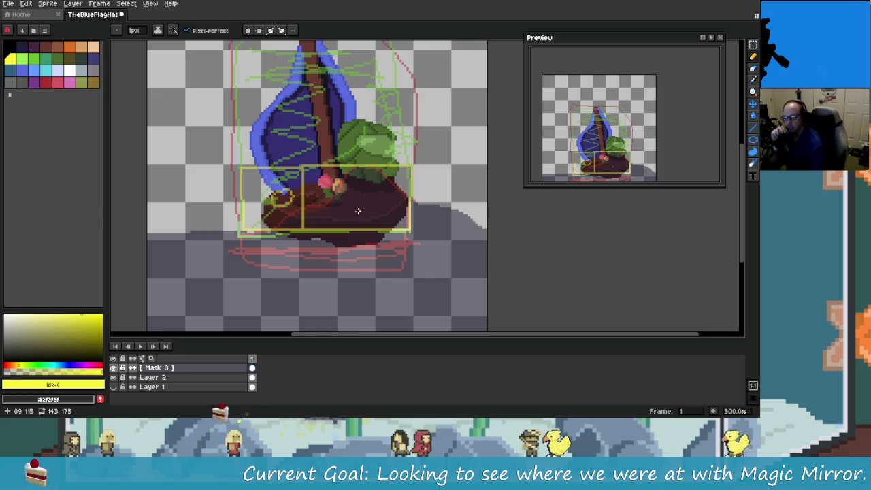
pyautogui.scroll(2, 379, 213)
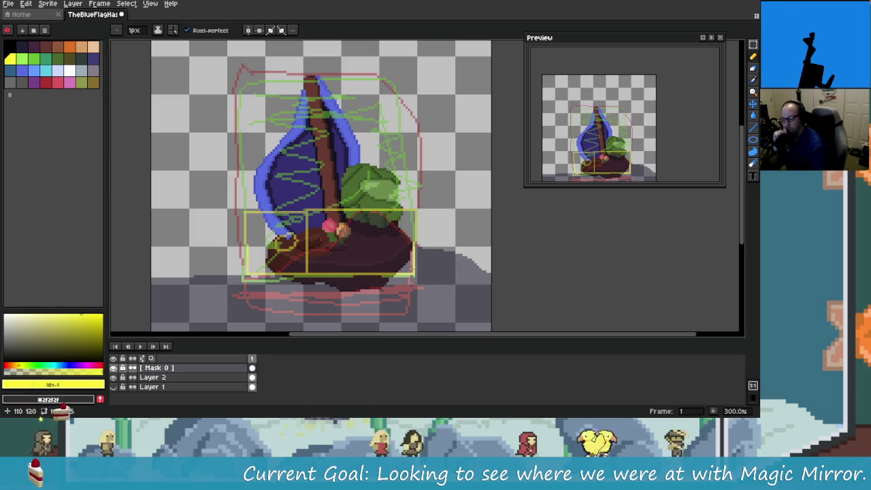
pyautogui.scroll(3, 310, 215)
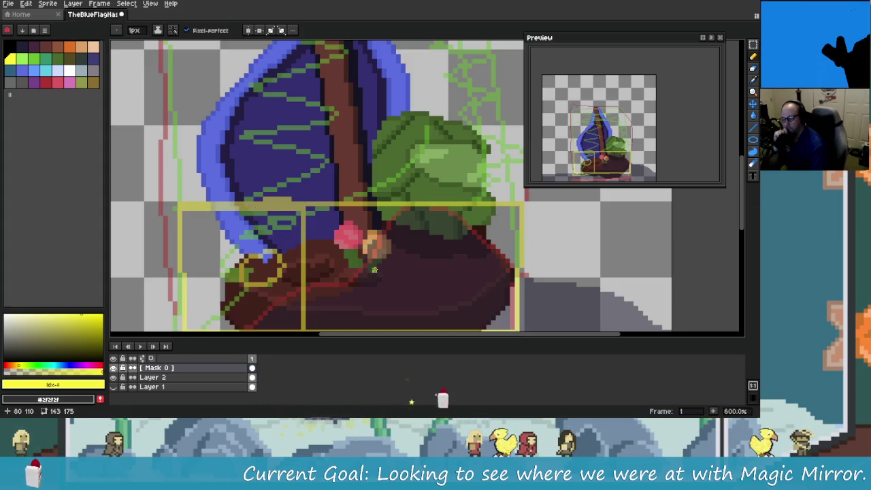
pyautogui.scroll(-4, 355, 232)
pyautogui.moveTo(354, 232); pyautogui.dragTo(346, 224)
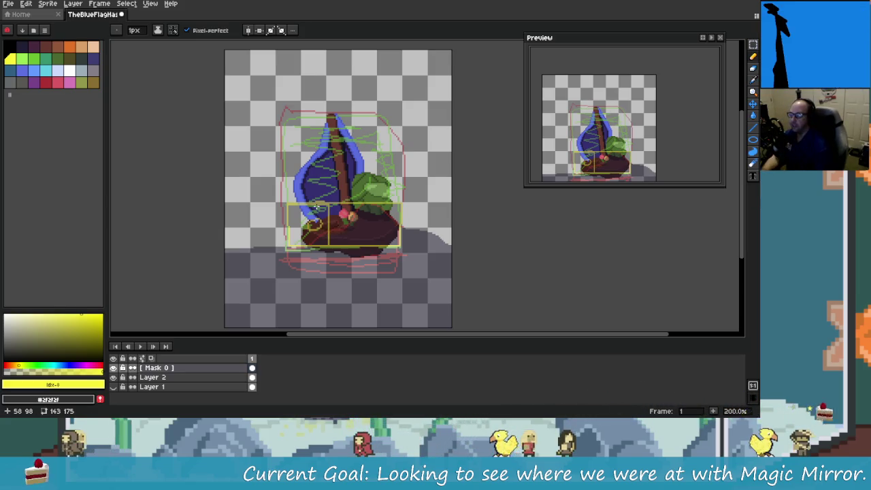
pyautogui.hotkey('alt', 'Tab')
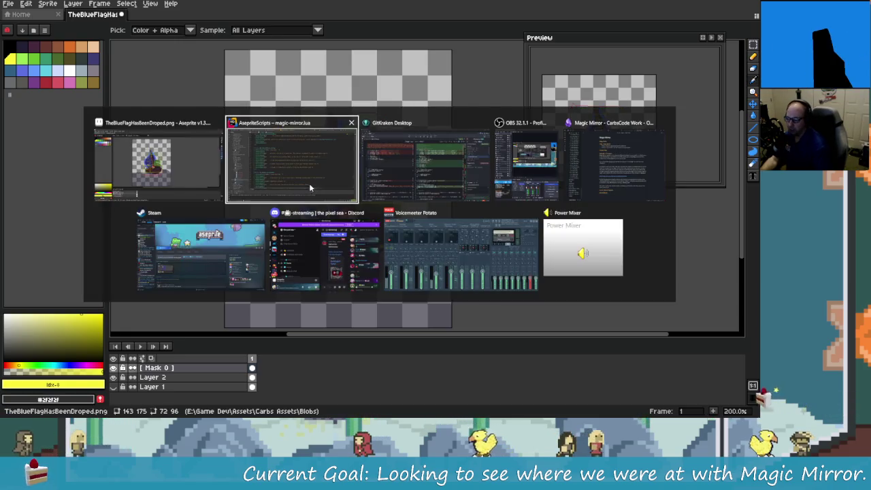
# Step: In GitKraken, search the commit history for 'MM' and jump to the oldest match
pyautogui.hotkey('alt', 'Tab')
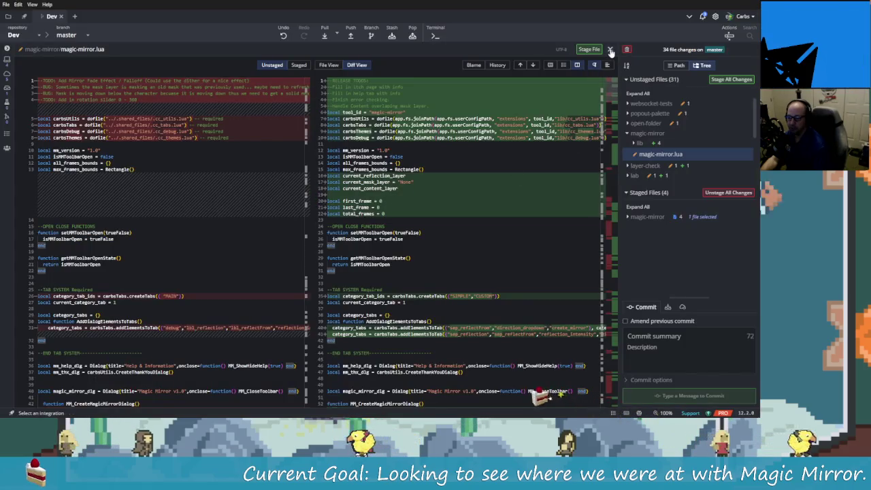
pyautogui.click(610, 49)
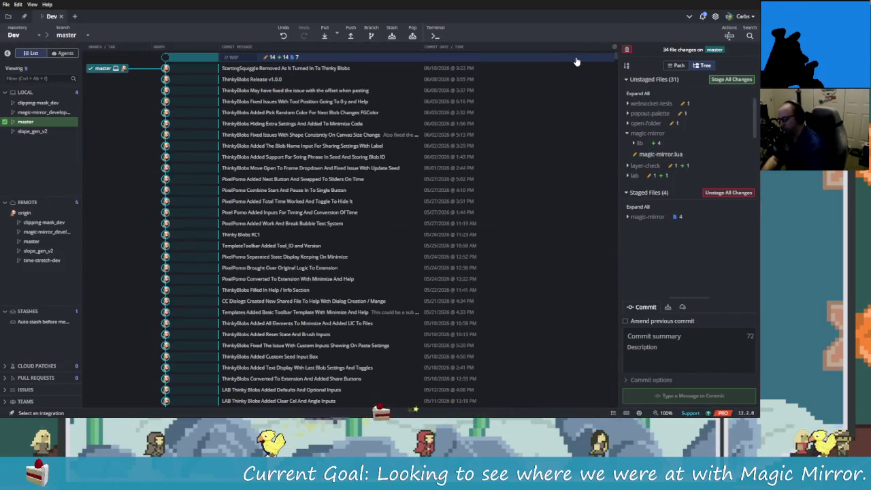
pyautogui.hotkey('ctrl', 'f')
pyautogui.write('magic')
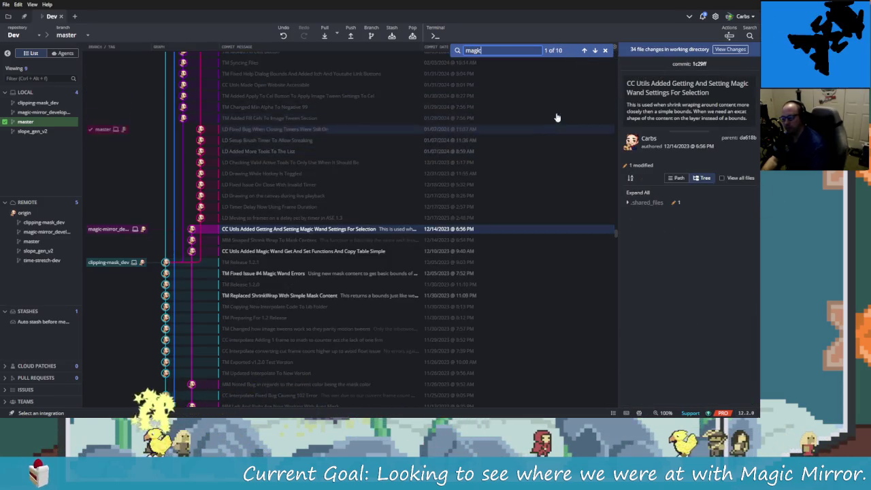
pyautogui.press('BackSpace')
pyautogui.press('BackSpace')
pyautogui.press('BackSpace')
pyautogui.write('MM')
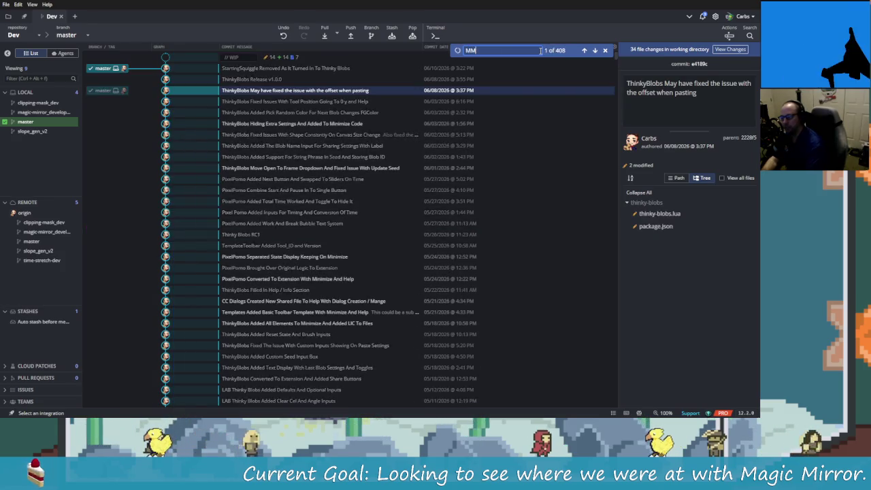
pyautogui.click(583, 51)
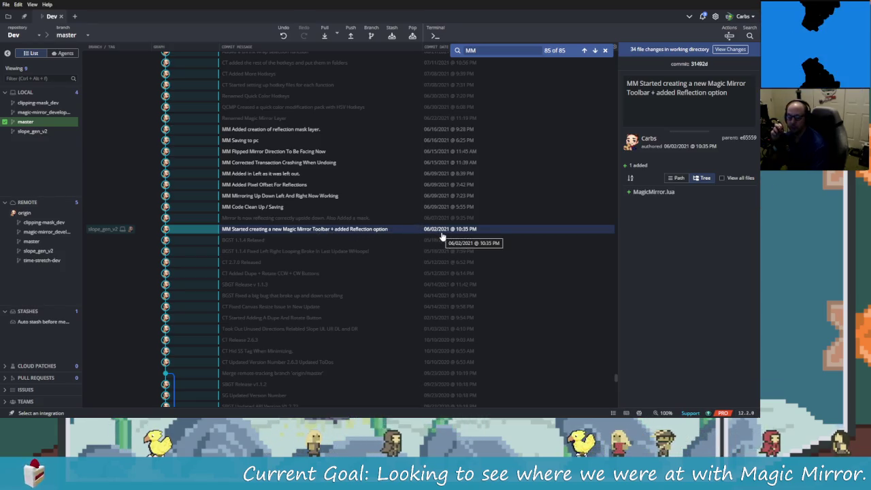
pyautogui.scroll(7, 478, 201)
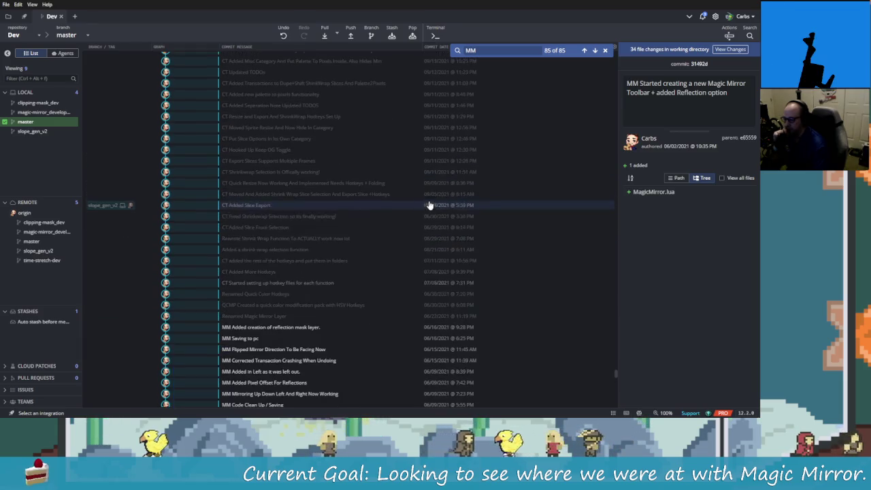
pyautogui.scroll(-5, 481, 274)
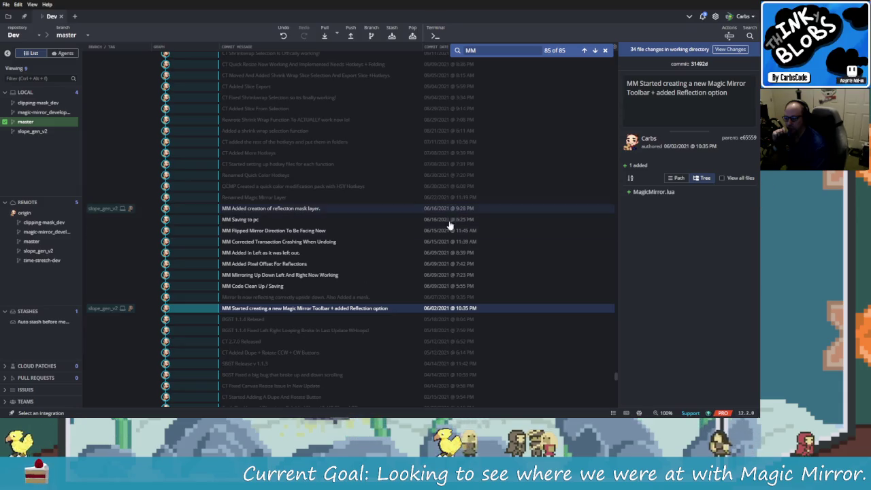
pyautogui.scroll(10, 446, 230)
pyautogui.scroll(5, 431, 243)
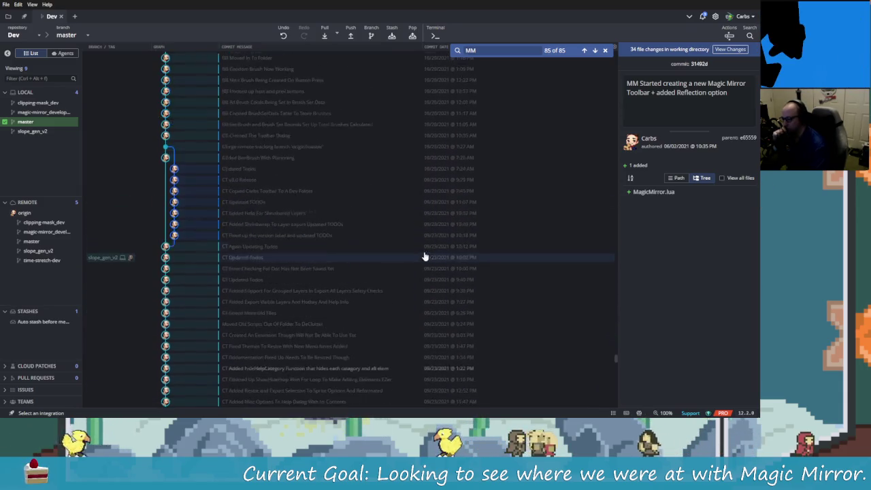
pyautogui.scroll(5, 424, 252)
pyautogui.scroll(5, 416, 266)
pyautogui.scroll(5, 408, 306)
pyautogui.scroll(5, 411, 303)
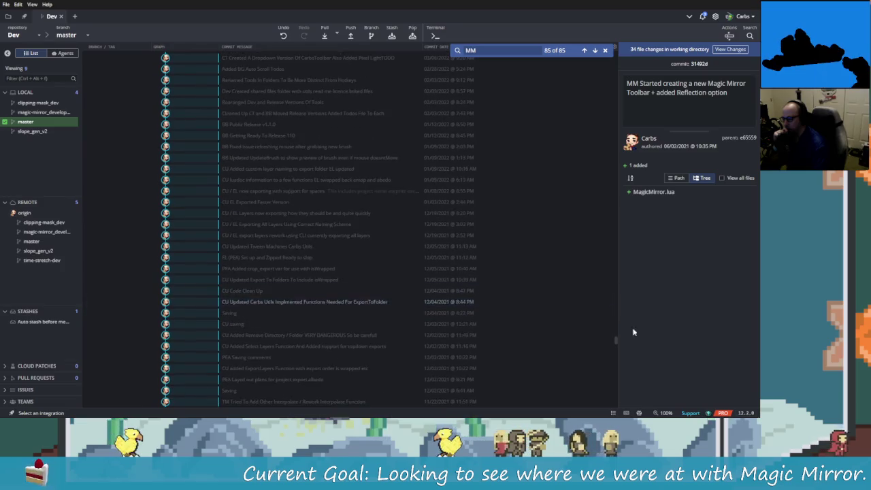
pyautogui.moveTo(616, 339); pyautogui.dragTo(626, 304)
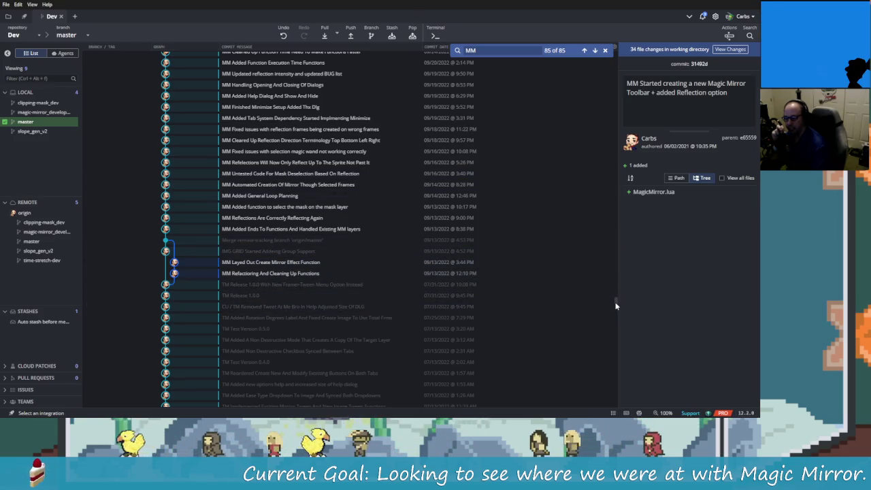
pyautogui.scroll(3, 311, 305)
pyautogui.scroll(1, 306, 272)
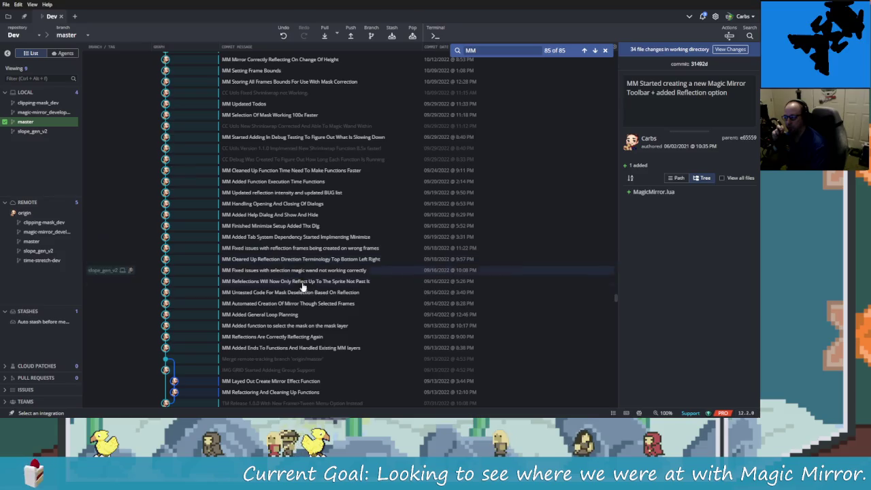
pyautogui.scroll(2, 371, 340)
pyautogui.scroll(2, 360, 333)
pyautogui.scroll(2, 381, 313)
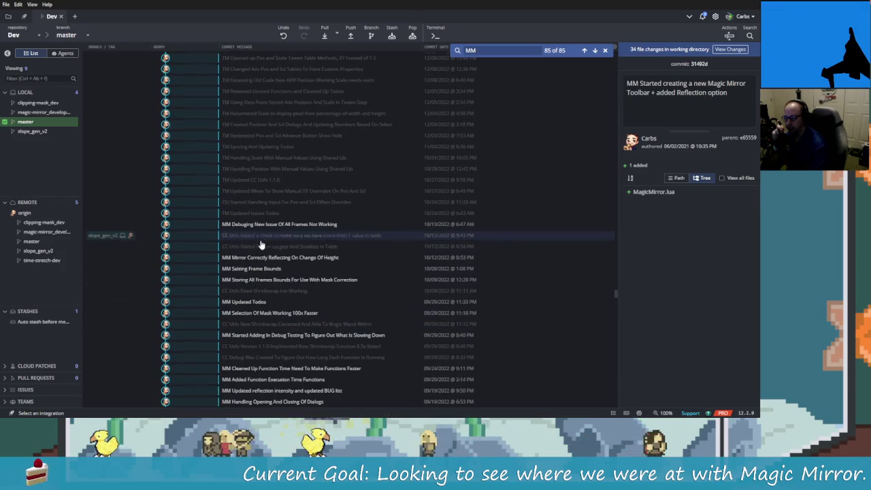
pyautogui.scroll(2, 411, 310)
pyautogui.scroll(3, 425, 326)
pyautogui.scroll(4, 374, 299)
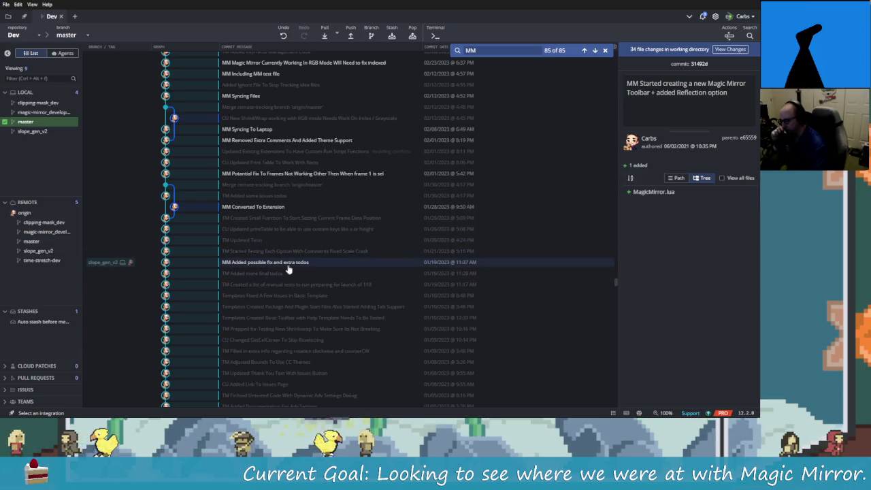
pyautogui.scroll(1, 266, 265)
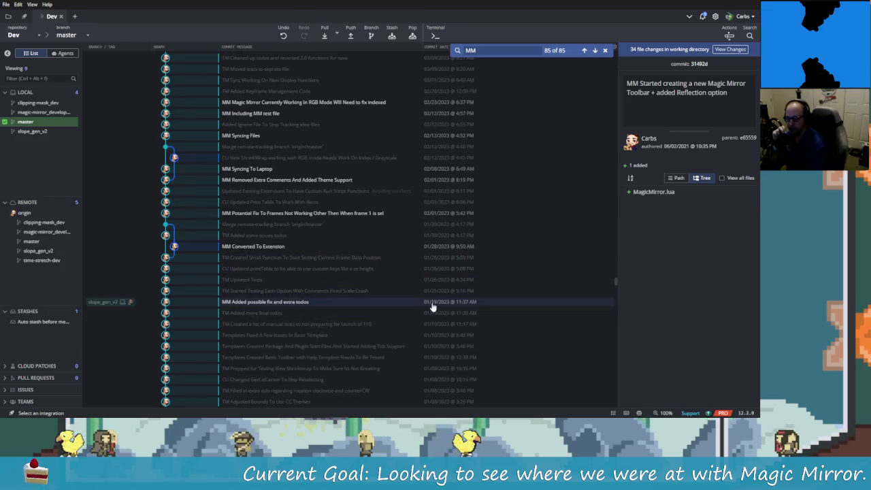
pyautogui.scroll(1, 271, 305)
pyautogui.scroll(-1, 293, 338)
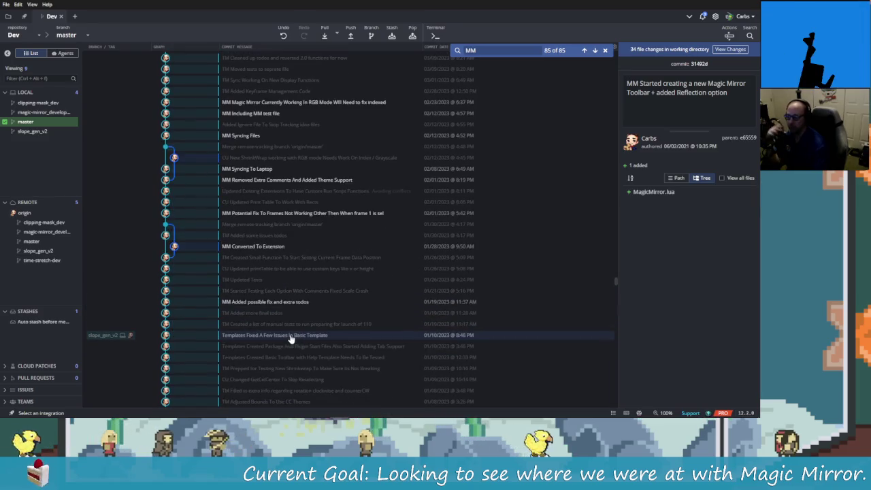
pyautogui.scroll(2, 287, 338)
pyautogui.scroll(2, 289, 340)
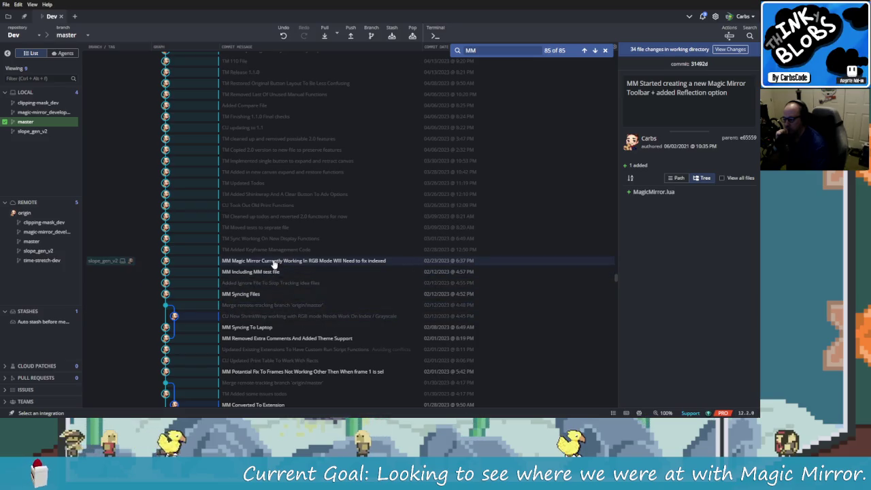
pyautogui.scroll(2, 272, 264)
pyautogui.scroll(3, 272, 264)
pyautogui.scroll(3, 265, 285)
pyautogui.scroll(3, 259, 306)
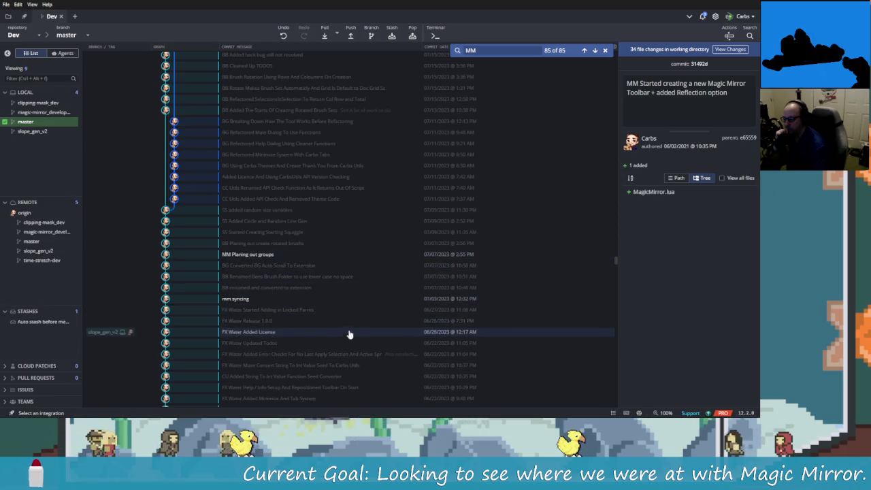
pyautogui.scroll(1, 310, 332)
pyautogui.scroll(4, 327, 337)
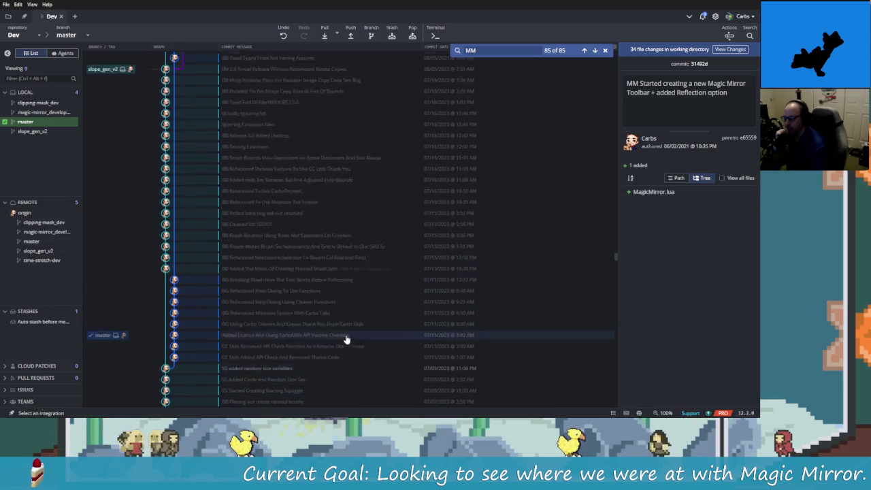
pyautogui.scroll(4, 341, 353)
pyautogui.scroll(4, 327, 355)
pyautogui.scroll(4, 319, 351)
pyautogui.scroll(4, 286, 286)
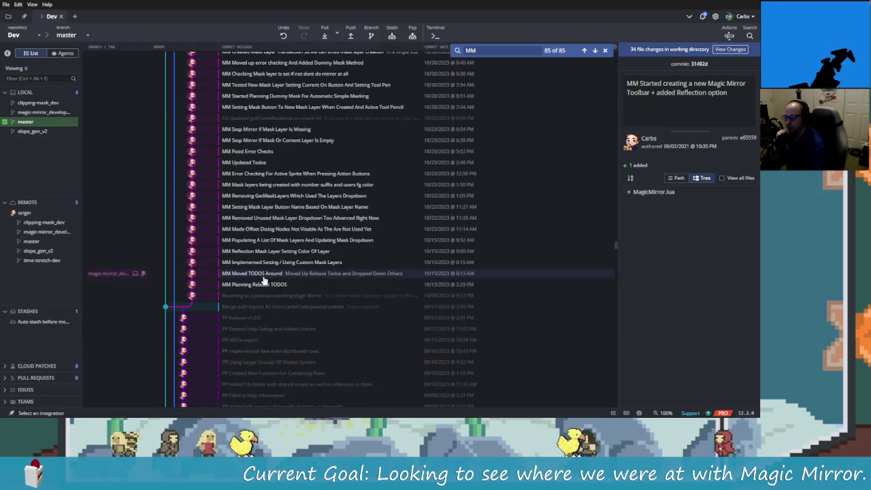
pyautogui.scroll(3, 408, 326)
pyautogui.scroll(2, 354, 300)
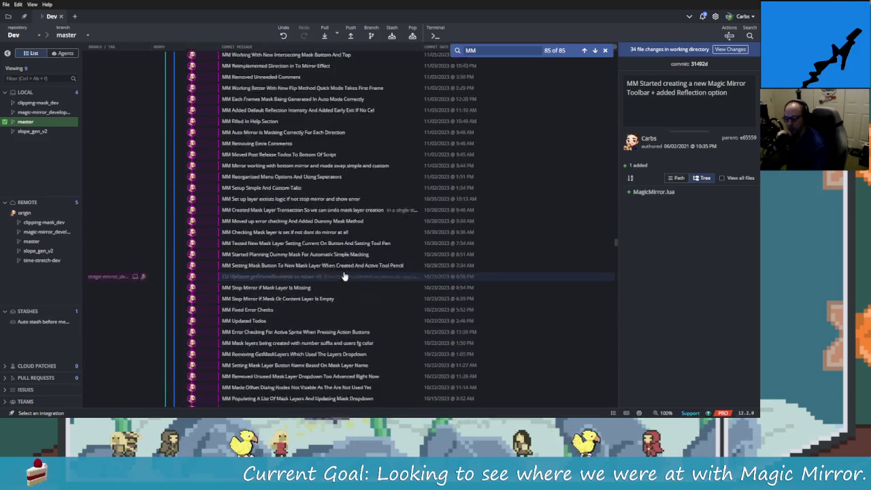
pyautogui.scroll(5, 286, 224)
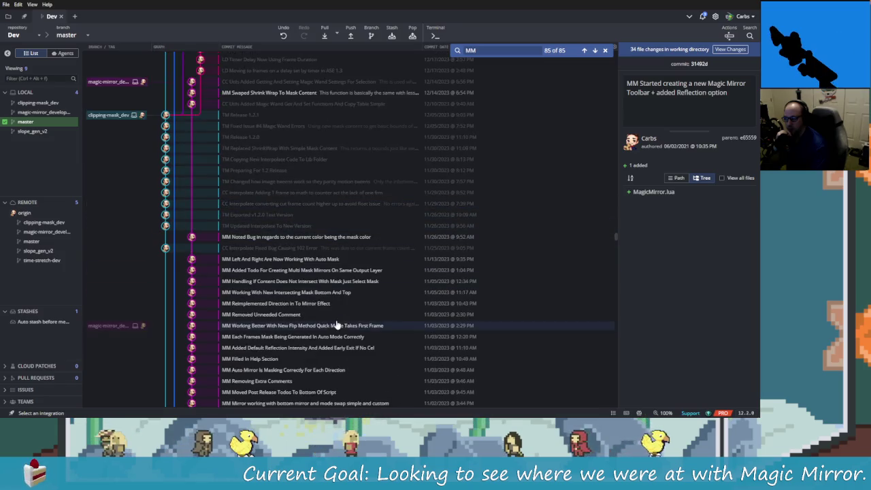
pyautogui.scroll(-1, 354, 279)
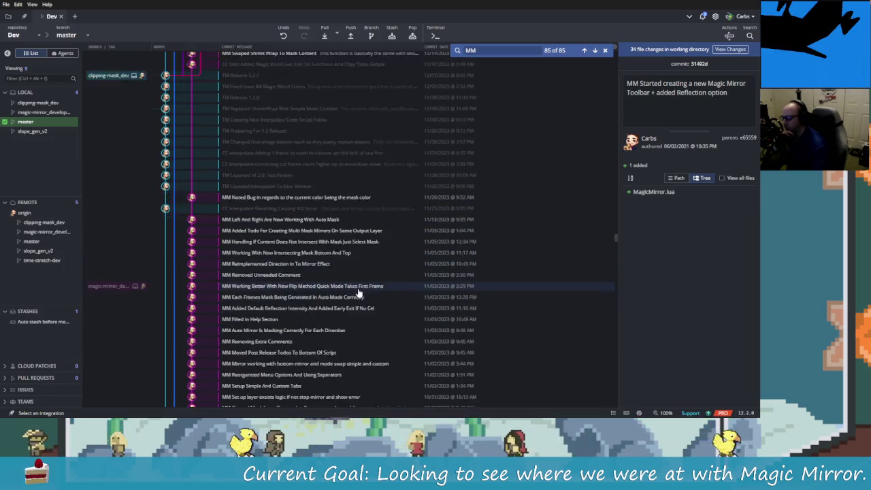
pyautogui.scroll(-3, 318, 271)
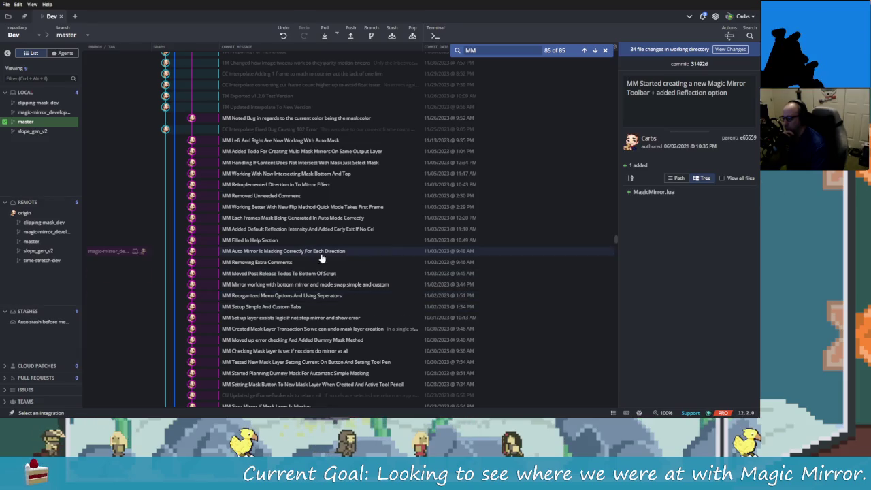
pyautogui.scroll(-2, 393, 309)
pyautogui.scroll(-2, 393, 309)
pyautogui.scroll(-2, 366, 317)
pyautogui.scroll(-1, 373, 314)
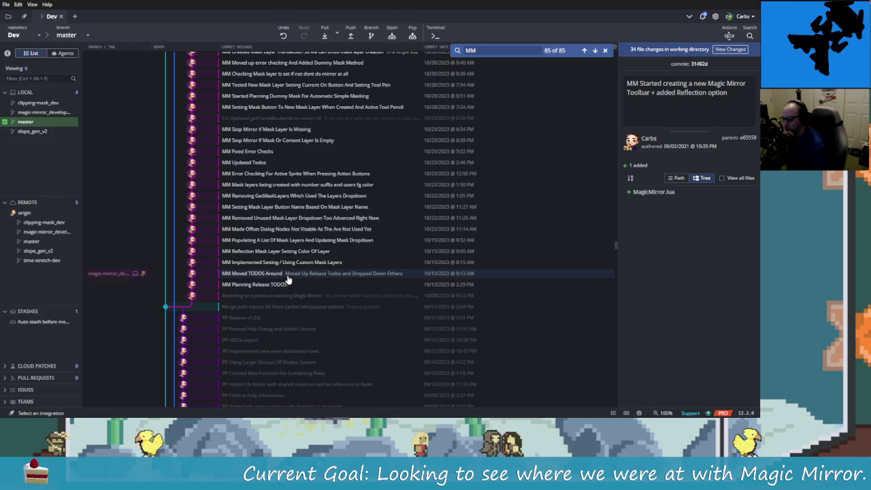
pyautogui.scroll(3, 296, 286)
pyautogui.scroll(4, 296, 284)
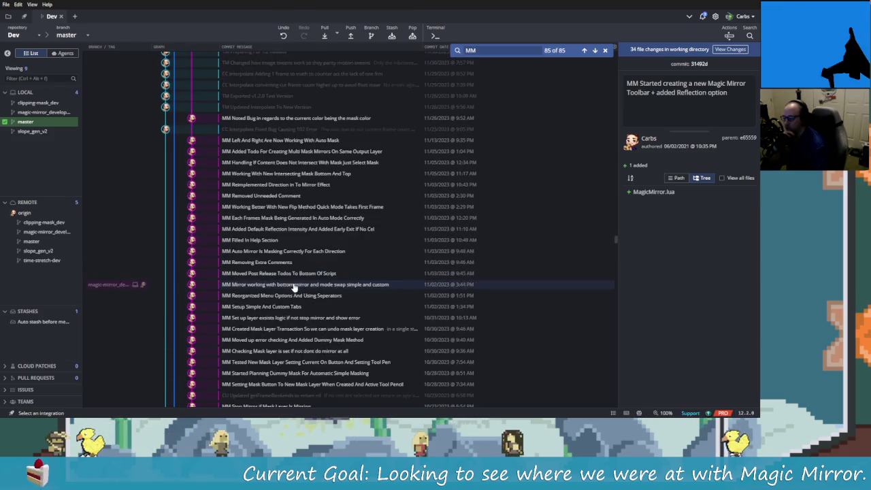
# Step: Review the auto-mask left-and-right commit's changes to magic-mirror.lua, then close the diff
pyautogui.click(280, 141)
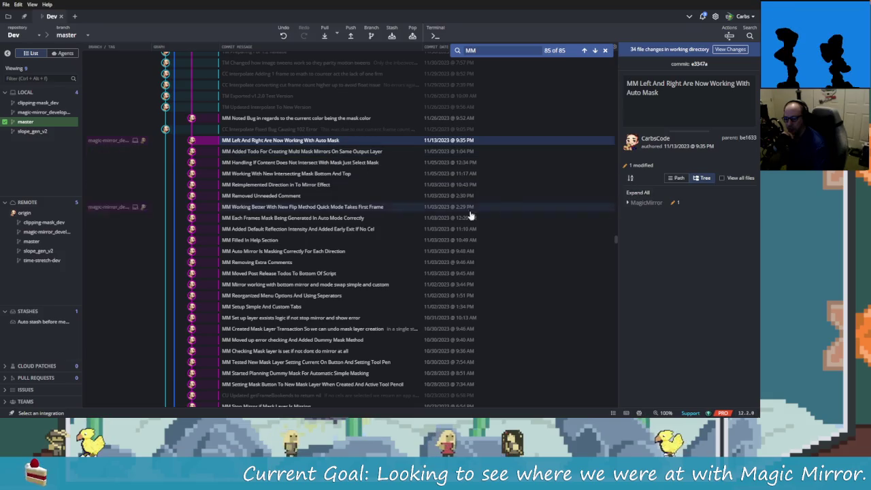
pyautogui.click(646, 202)
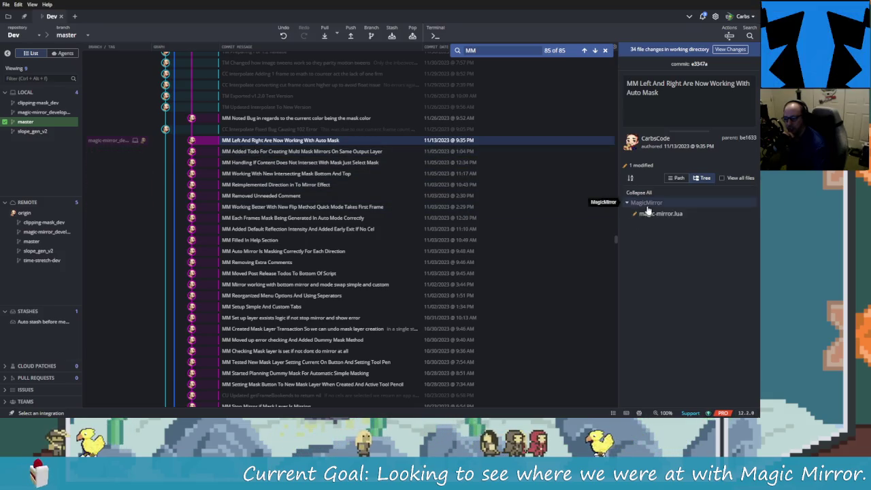
pyautogui.click(660, 214)
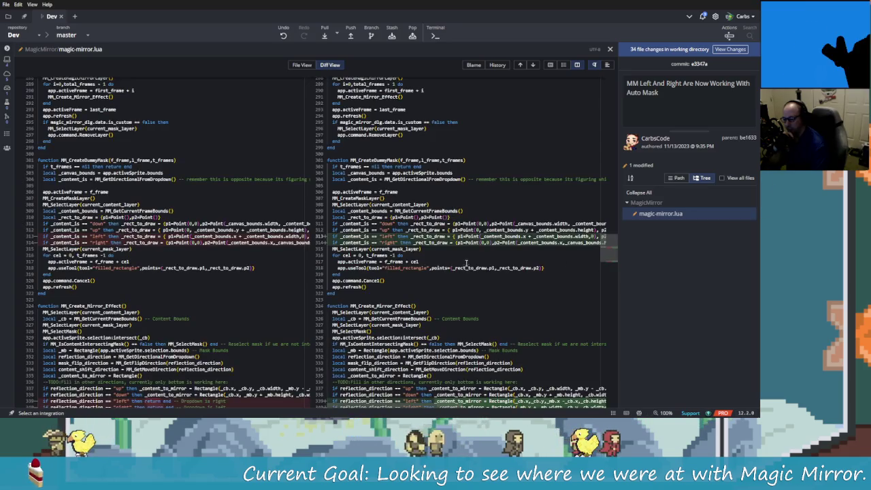
pyautogui.scroll(-2, 408, 224)
pyautogui.scroll(-1, 206, 180)
pyautogui.scroll(-2, 206, 180)
pyautogui.scroll(-1, 206, 180)
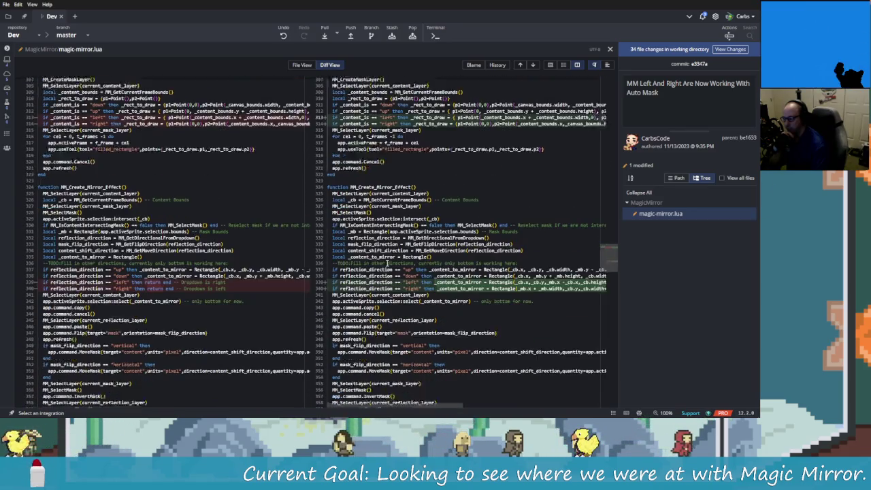
pyautogui.scroll(-2, 326, 238)
pyautogui.scroll(-2, 449, 297)
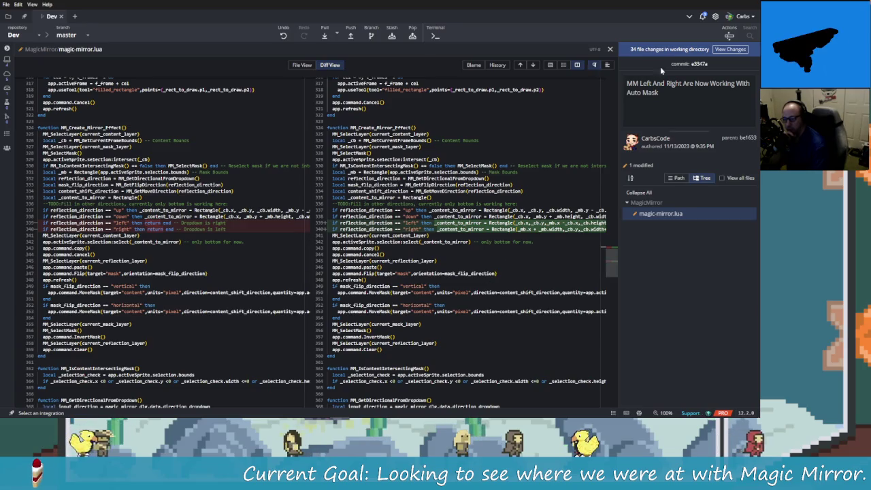
pyautogui.click(611, 49)
# Step: Find the MM Moved TODOS Around commit and review its magic-mirror.lua changes
pyautogui.scroll(-4, 277, 250)
pyautogui.scroll(-5, 277, 250)
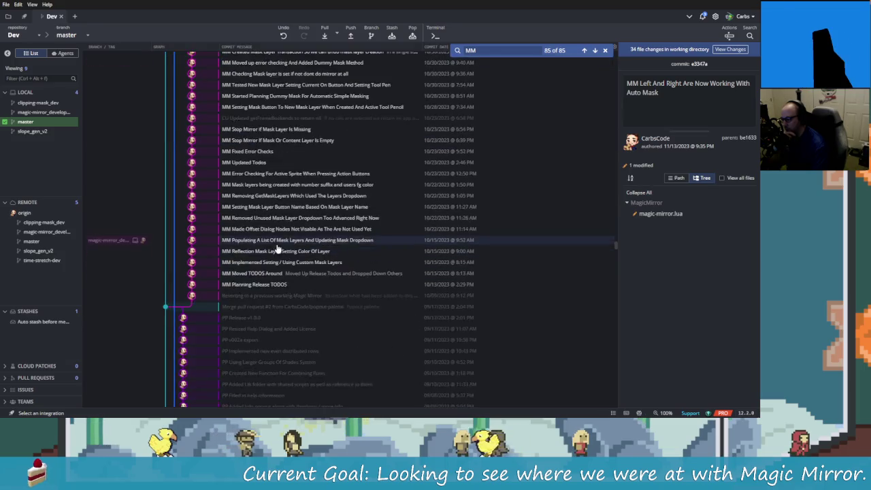
pyautogui.scroll(-4, 313, 262)
pyautogui.scroll(3, 317, 269)
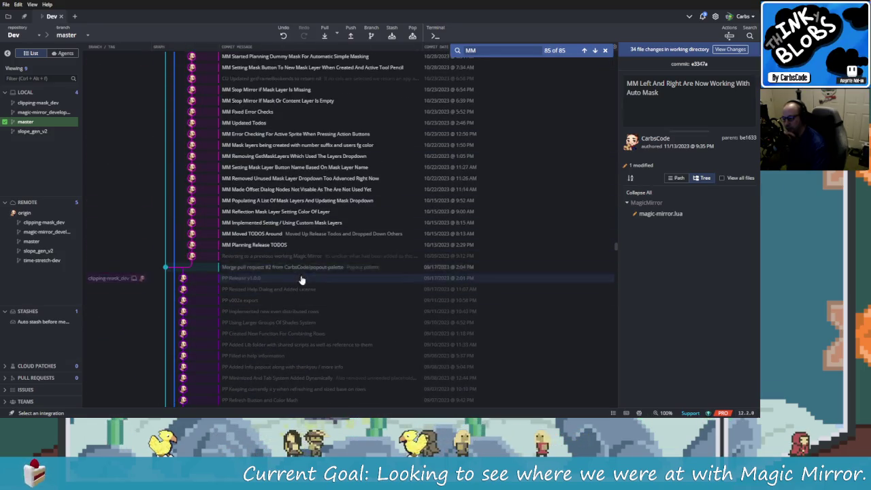
pyautogui.scroll(2, 301, 279)
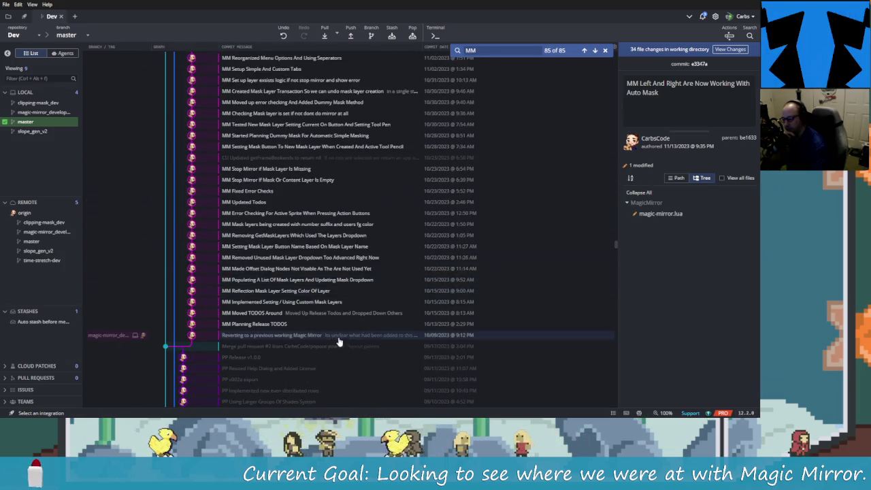
pyautogui.click(269, 313)
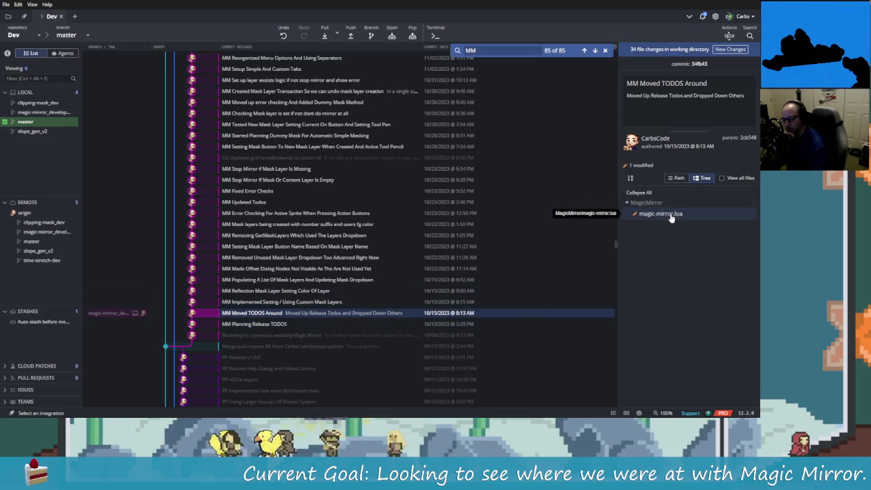
pyautogui.click(670, 215)
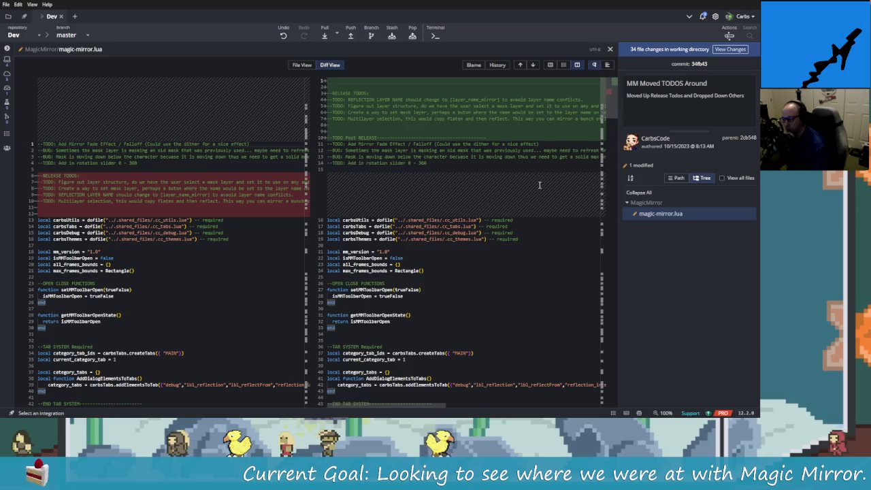
pyautogui.press('Escape')
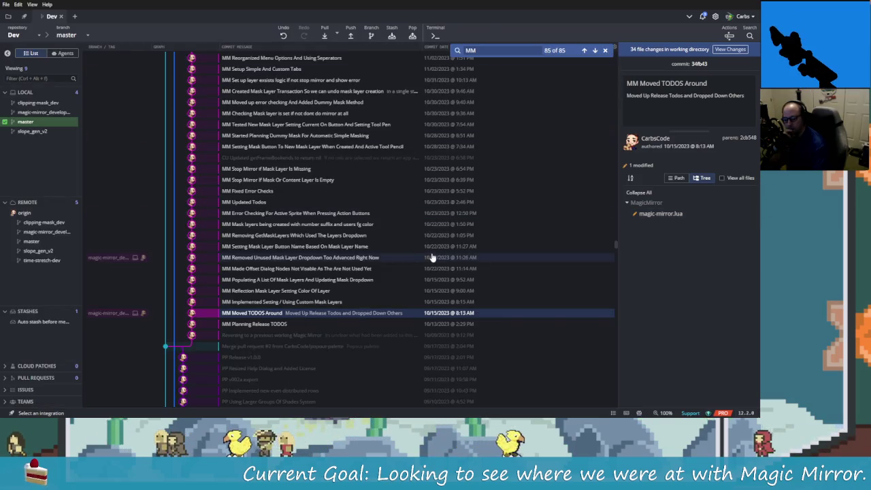
# Step: Jump back to the MM Moved TODOS Around commit and bring magic-mirror.lua in Rider forward
pyautogui.scroll(-5, 346, 304)
pyautogui.scroll(5, 344, 305)
pyautogui.scroll(5, 340, 307)
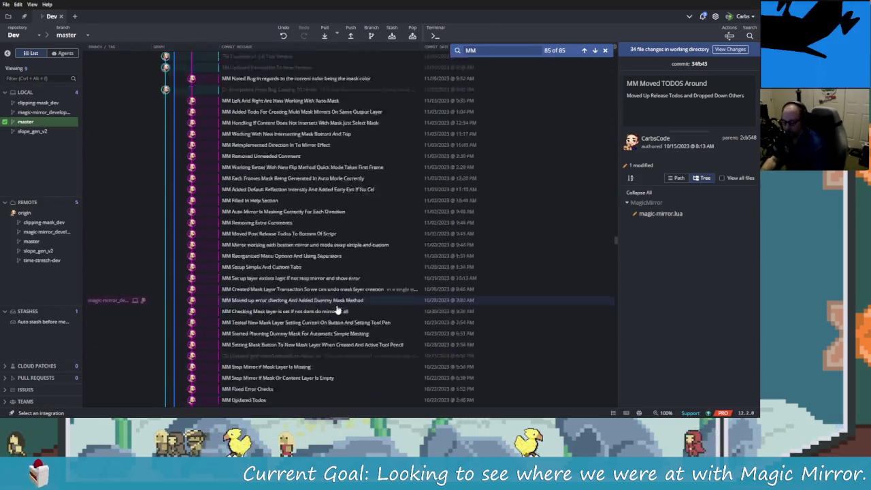
pyautogui.scroll(5, 226, 385)
pyautogui.scroll(5, 245, 327)
pyautogui.scroll(5, 266, 260)
pyautogui.scroll(5, 273, 259)
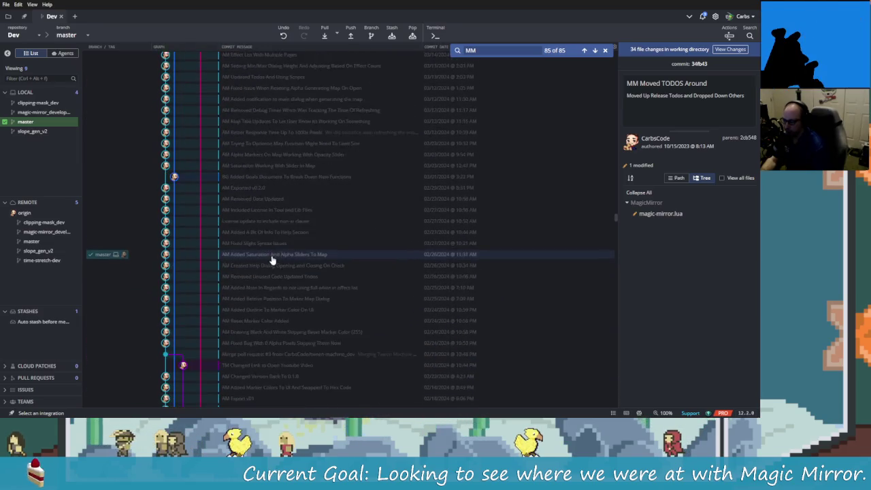
pyautogui.scroll(5, 276, 259)
pyautogui.scroll(5, 276, 257)
pyautogui.scroll(5, 277, 254)
pyautogui.scroll(3, 408, 245)
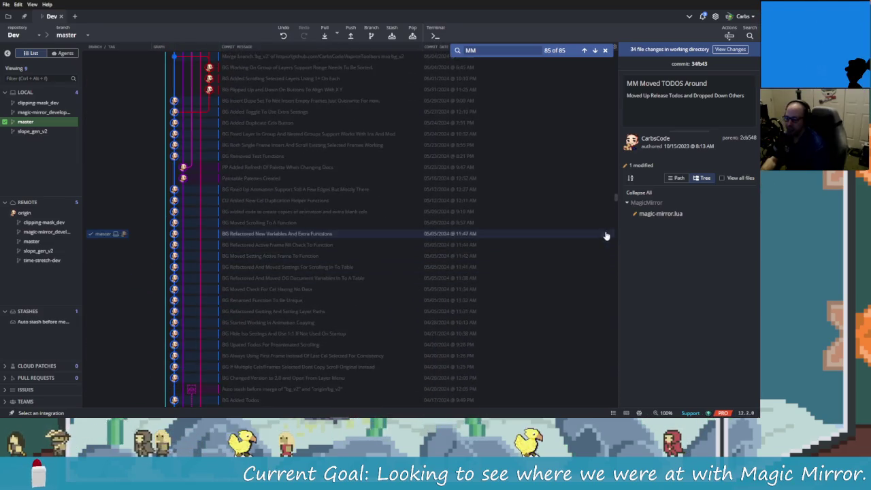
pyautogui.click(605, 50)
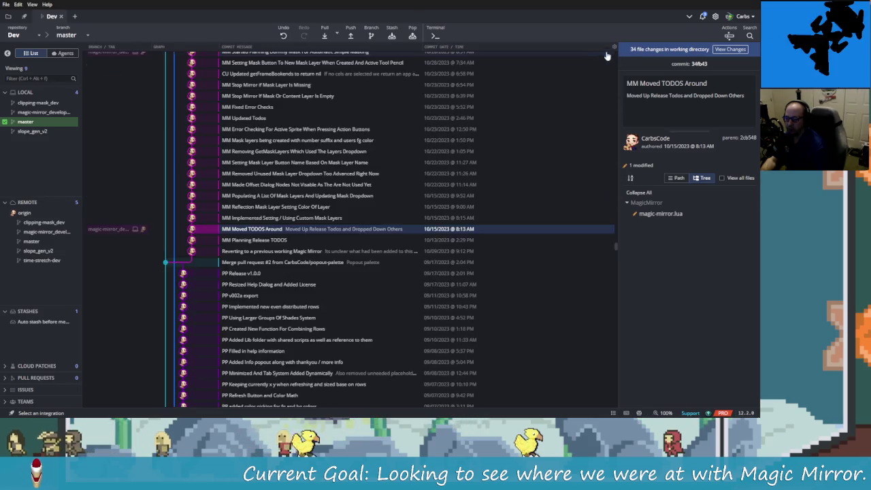
pyautogui.scroll(4, 554, 166)
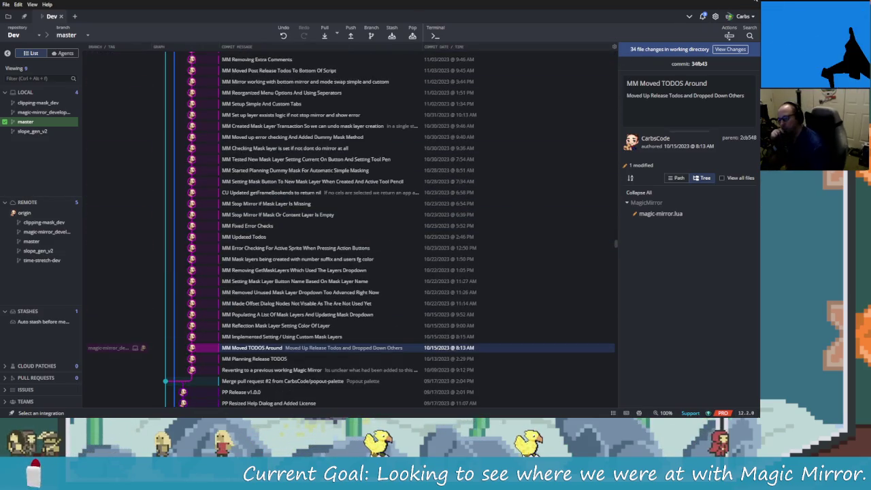
pyautogui.click(754, 2)
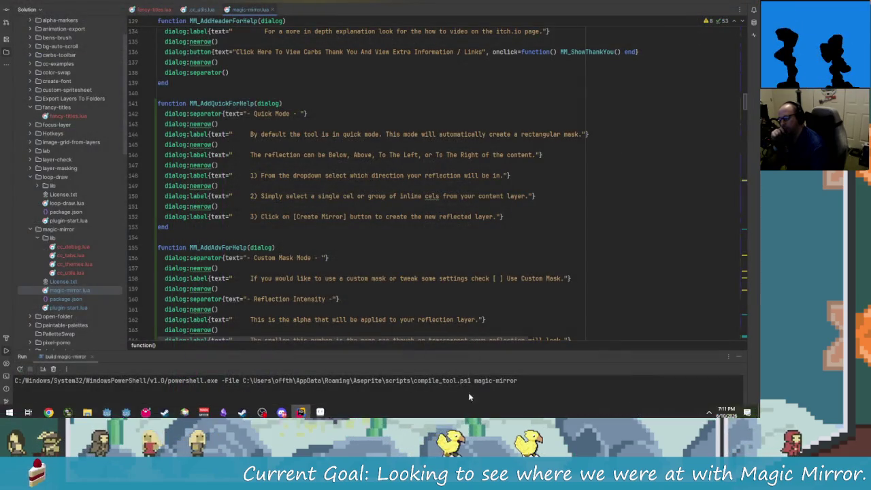
# Step: Switch from Rider back to the island sprite in Aseprite via the taskbar
pyautogui.click(320, 410)
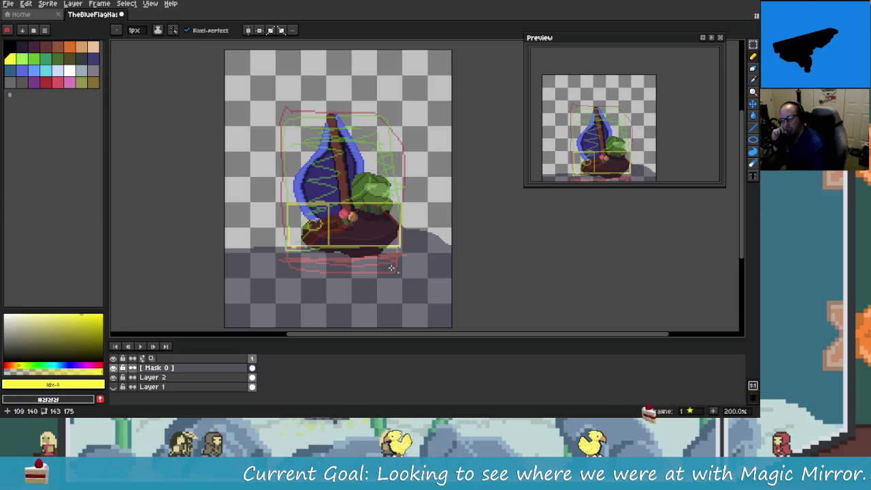
pyautogui.scroll(1, 391, 268)
pyautogui.scroll(-2, 356, 242)
pyautogui.scroll(2, 363, 248)
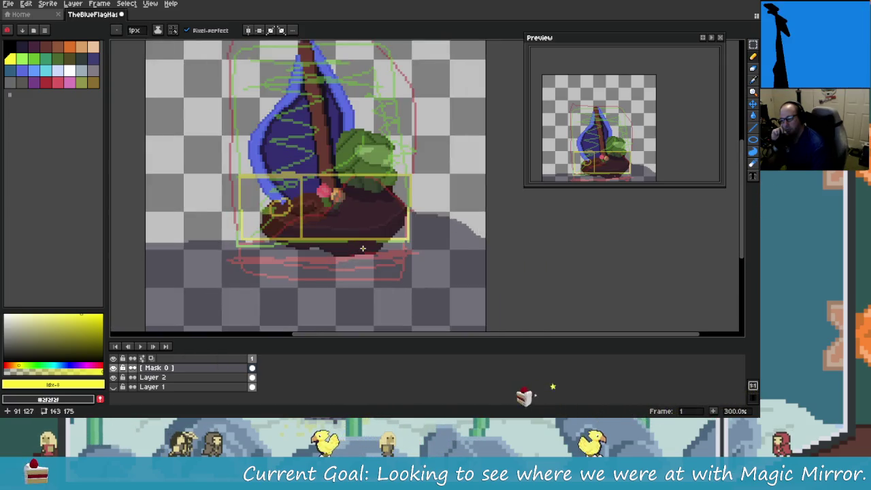
pyautogui.scroll(-1, 379, 262)
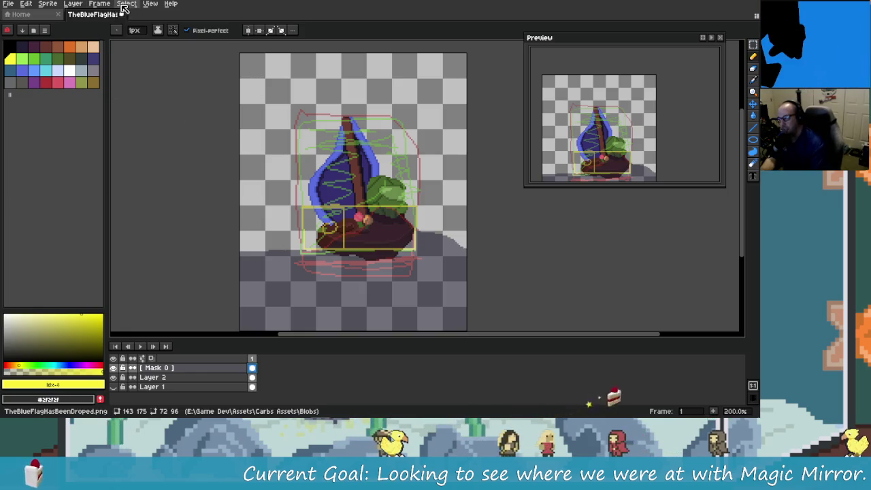
# Step: Launch the Magic Mirror extension, move its panel aside, and delete the Mask 0 layer
pyautogui.click(100, 3)
pyautogui.click(113, 41)
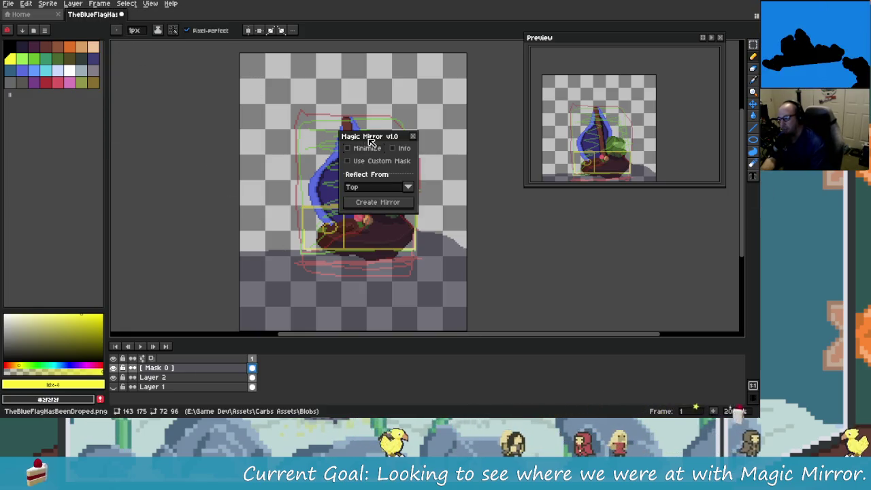
pyautogui.moveTo(371, 144); pyautogui.dragTo(164, 101)
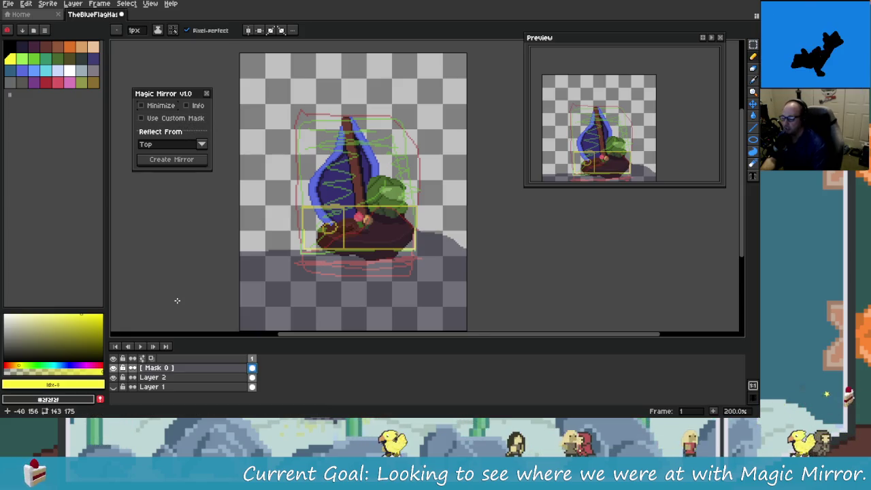
pyautogui.click(204, 368)
pyautogui.press('Delete')
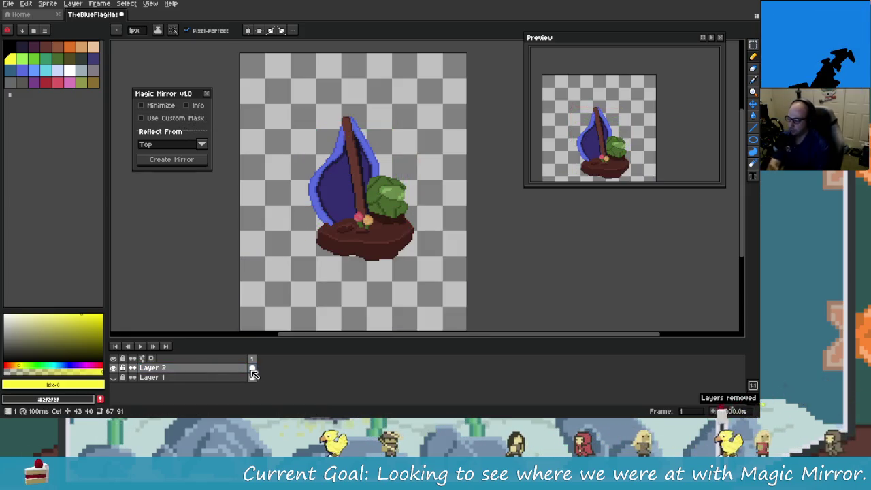
# Step: Set Reflect From to Bottom, create then undo the mirror, and extend the animation to 10 frames
pyautogui.click(191, 143)
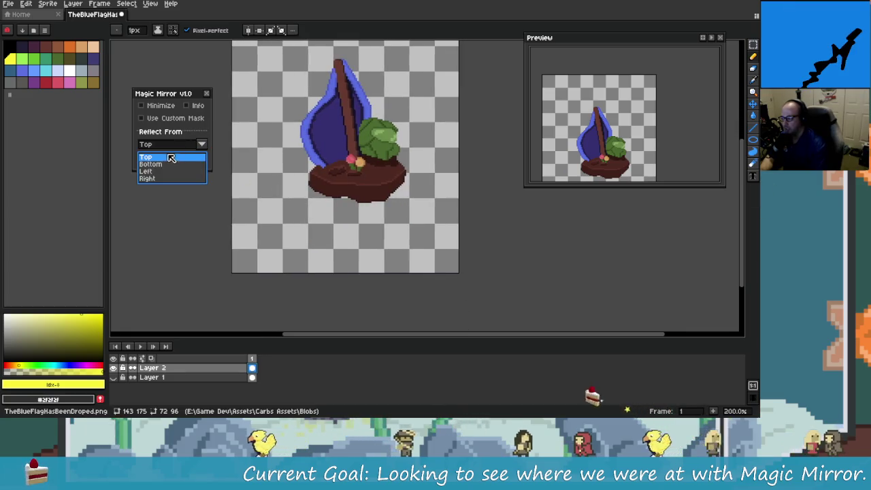
pyautogui.click(170, 159)
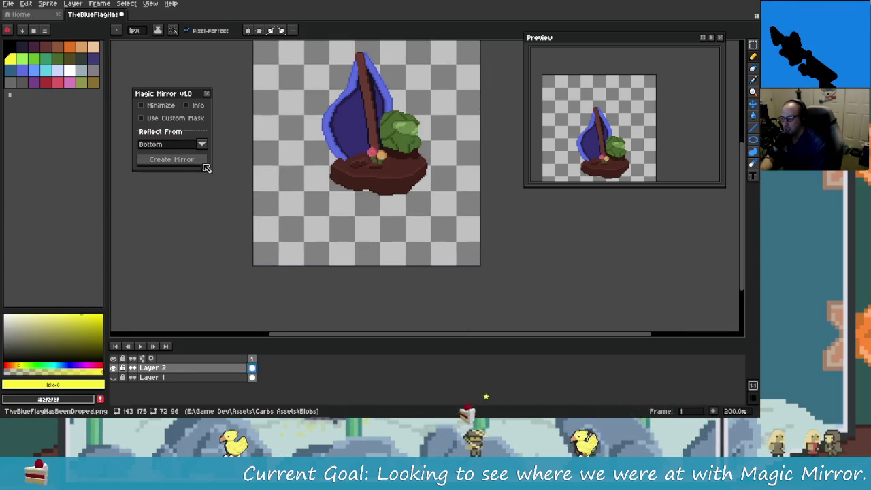
pyautogui.click(202, 163)
pyautogui.hotkey('ctrl', 'z')
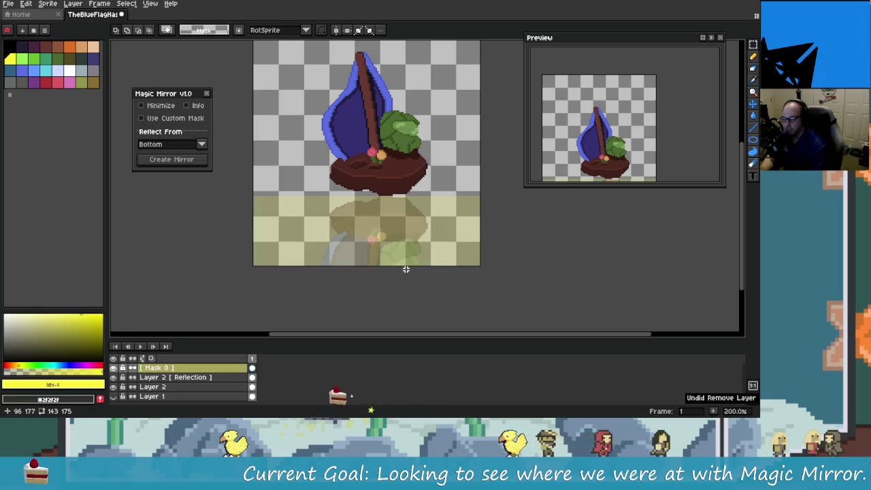
pyautogui.hotkey('ctrl', 'z')
pyautogui.hotkey('ctrl', 'z')
pyautogui.hotkey('ctrl', 'z')
pyautogui.hotkey('ctrl', 'z')
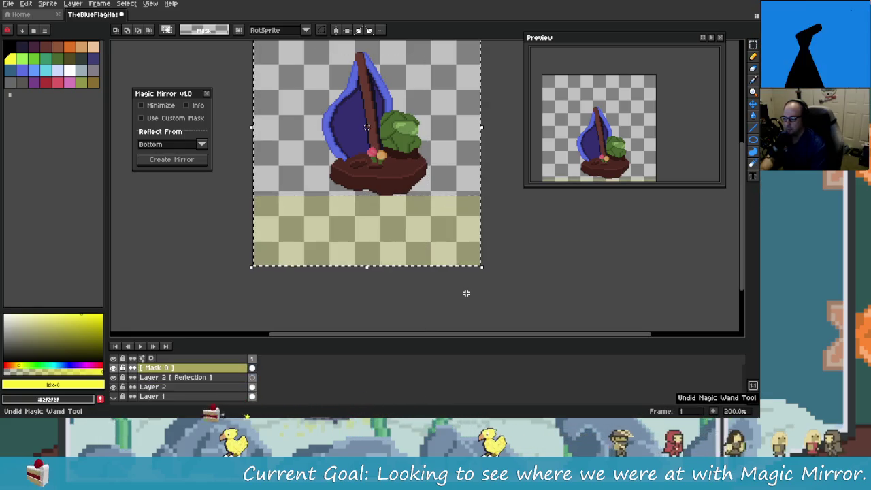
pyautogui.hotkey('ctrl', 'z')
pyautogui.hotkey('ctrl', 'z')
pyautogui.hotkey('ctrl', 'z')
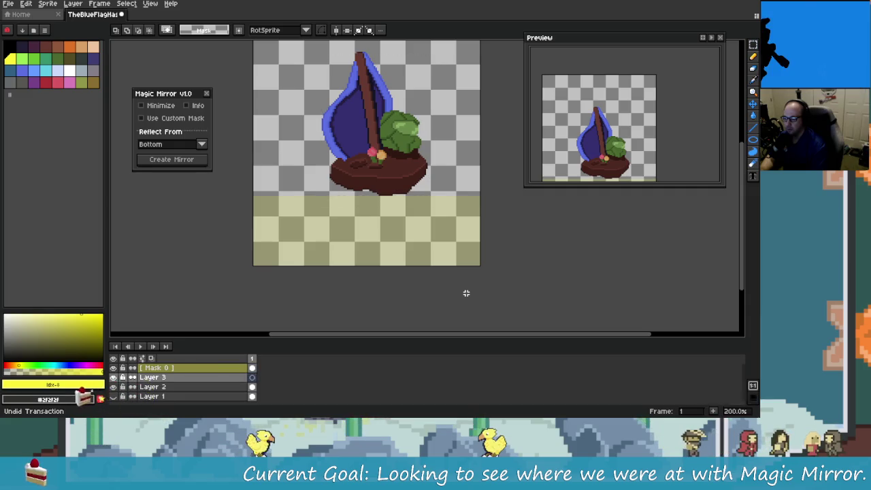
pyautogui.hotkey('ctrl', 'z')
pyautogui.hotkey('ctrl', 'z')
pyautogui.hotkey('ctrl', 'z')
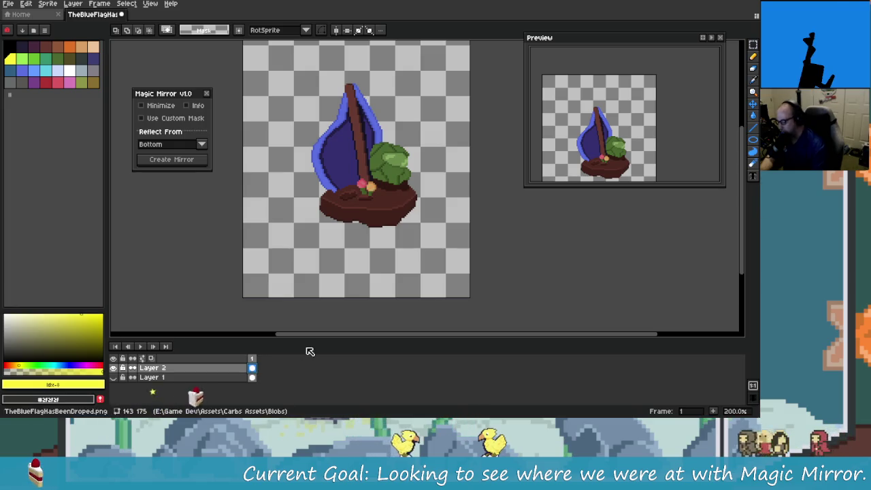
pyautogui.hotkey('alt', 'n')
pyautogui.hotkey('alt', 'n')
pyautogui.hotkey('alt', 'n')
pyautogui.hotkey('alt', 'n')
pyautogui.hotkey('alt', 'n')
pyautogui.hotkey('alt', 'n')
pyautogui.hotkey('alt', 'n')
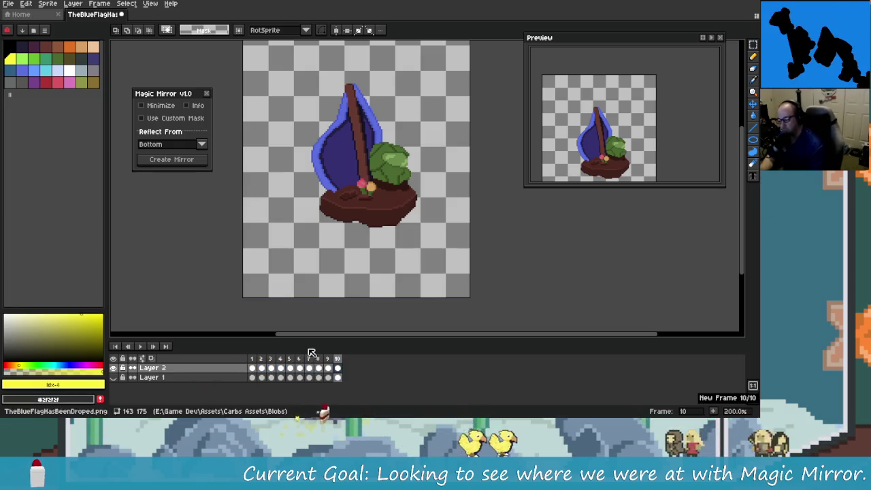
# Step: Nudge the island sprite up on frame 2 and down on frame 3
pyautogui.click(262, 368)
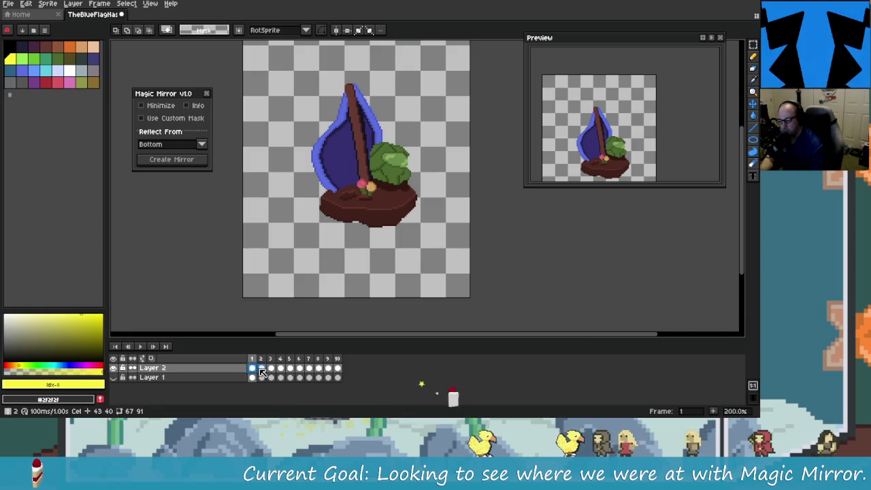
pyautogui.hotkey('ctrl', 'z')
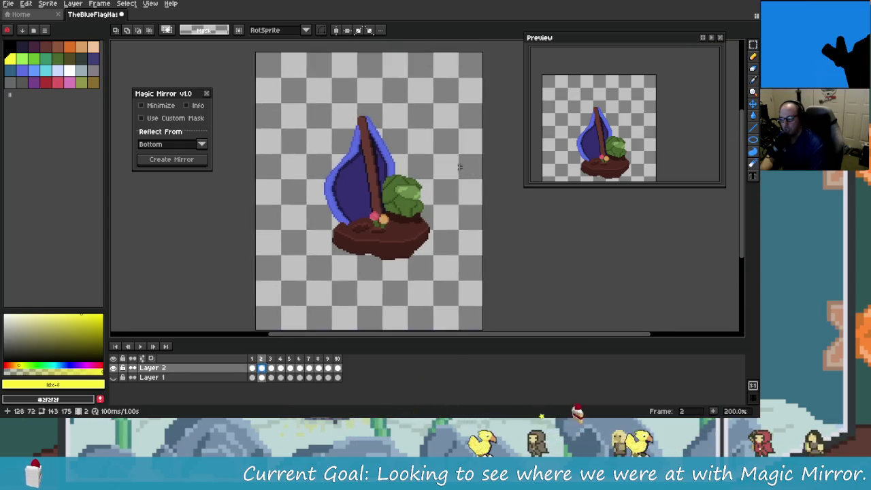
pyautogui.moveTo(408, 257); pyautogui.dragTo(444, 266)
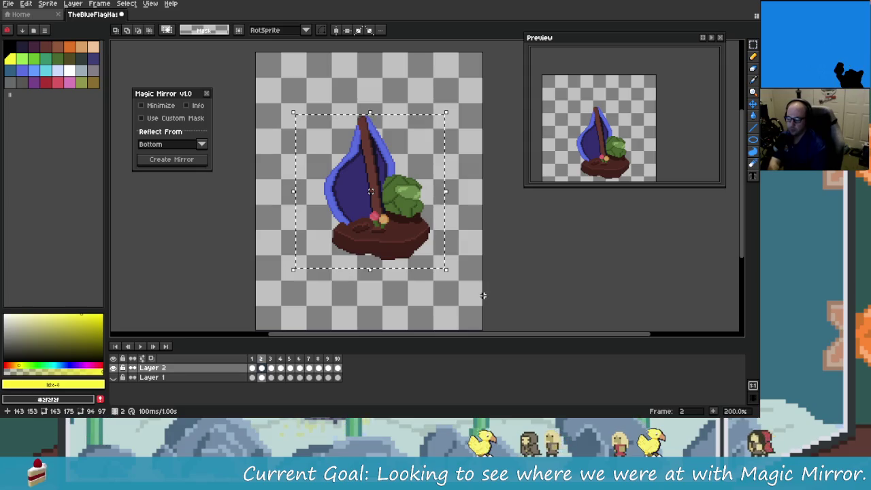
pyautogui.press('Up')
pyautogui.press('Up')
pyautogui.press('Up')
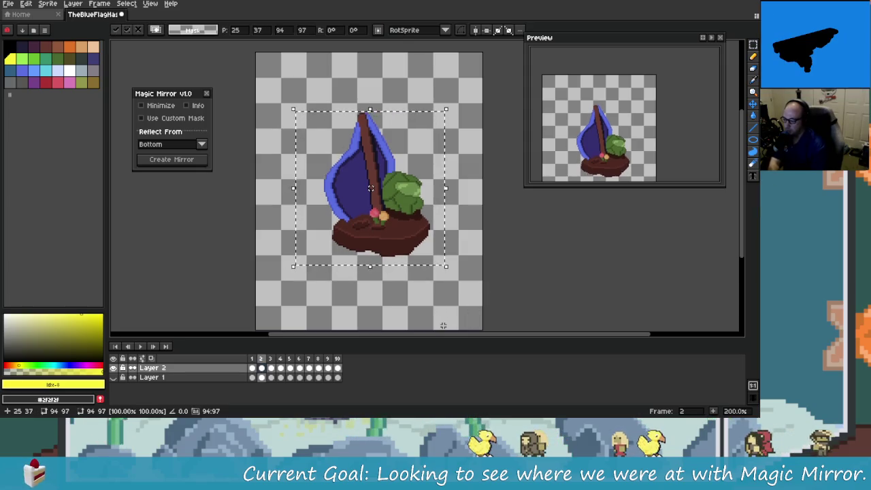
pyautogui.click(270, 367)
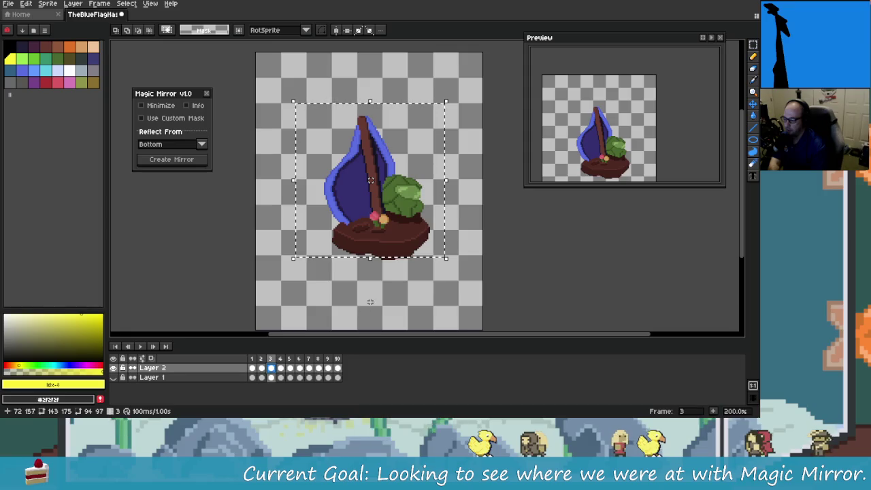
pyautogui.moveTo(287, 109); pyautogui.dragTo(462, 290)
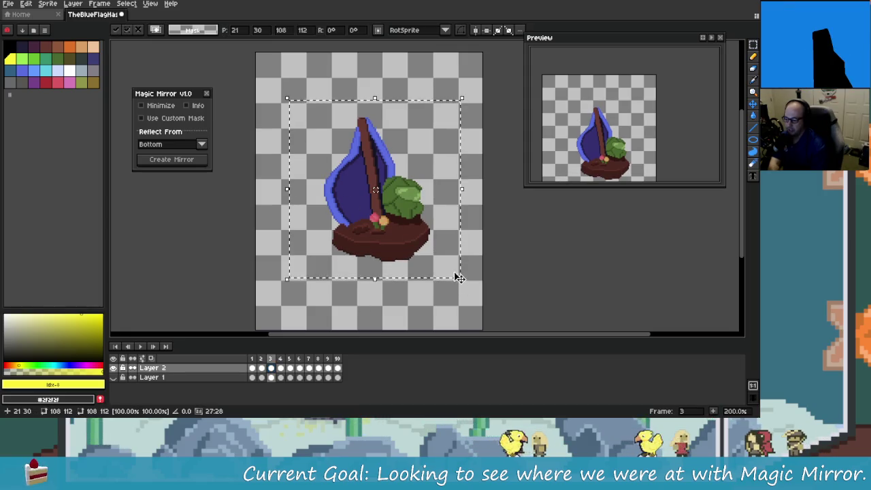
pyautogui.press('Down')
pyautogui.press('Down')
pyautogui.press('Down')
pyautogui.click(432, 308)
# Step: Shift the frame 4 sprite down and marquee the sprite on frames 5, 6 and 7
pyautogui.click(282, 359)
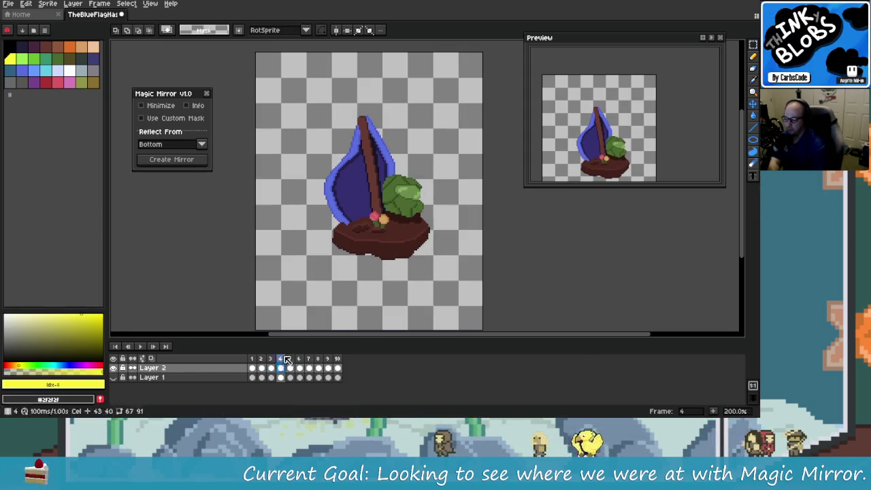
pyautogui.moveTo(298, 100); pyautogui.dragTo(469, 271)
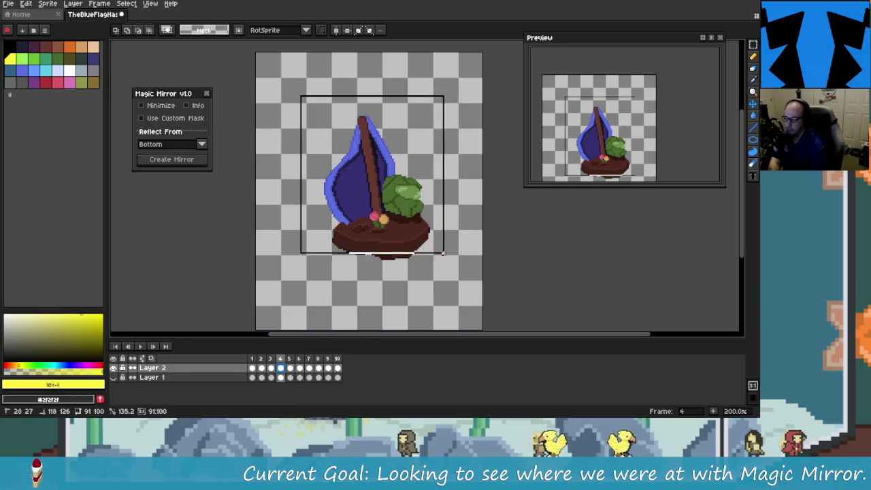
pyautogui.press('Down')
pyautogui.press('Down')
pyautogui.press('Down')
pyautogui.click(468, 295)
pyautogui.click(289, 358)
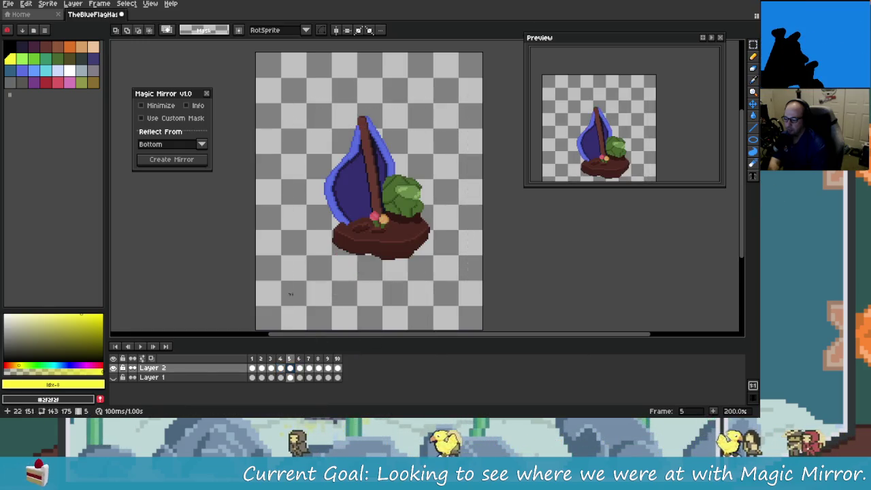
pyautogui.moveTo(281, 99)
pyautogui.mouseDown()
pyautogui.moveTo(365, 214)
pyautogui.moveTo(466, 284)
pyautogui.moveTo(447, 315)
pyautogui.mouseUp()
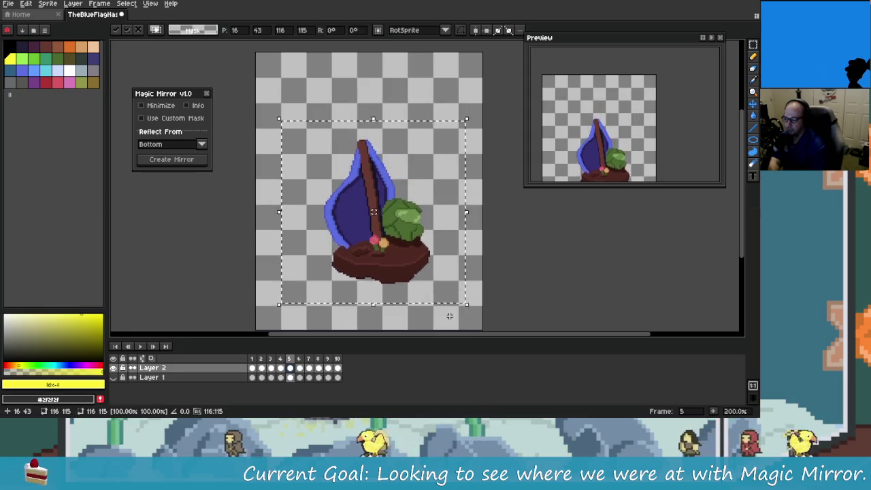
pyautogui.click(299, 359)
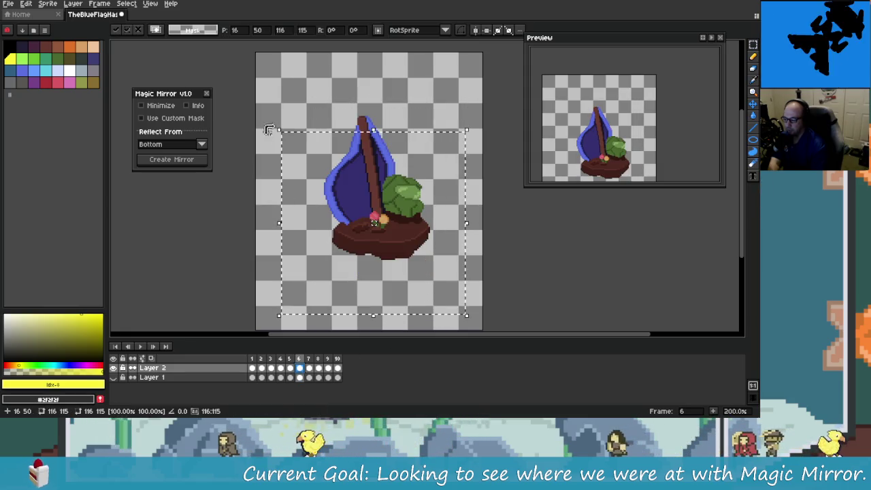
pyautogui.moveTo(277, 99)
pyautogui.mouseDown()
pyautogui.moveTo(475, 263)
pyautogui.moveTo(469, 235)
pyautogui.mouseUp()
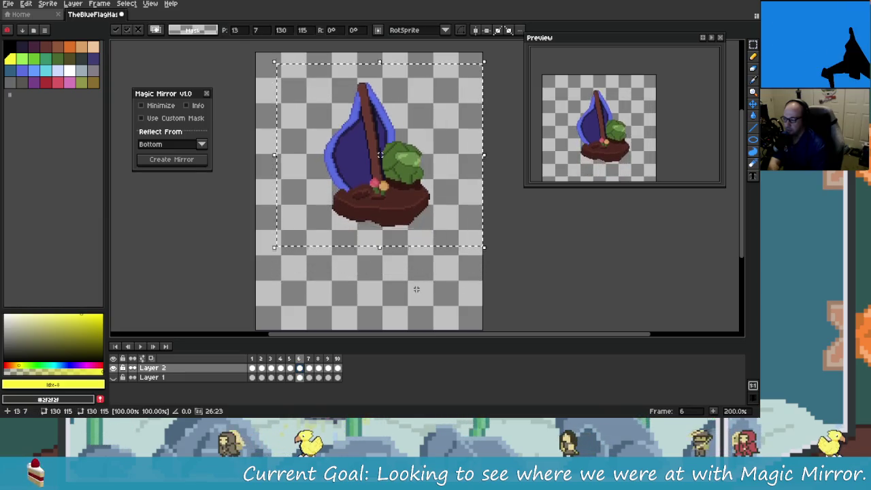
pyautogui.click(317, 369)
pyautogui.moveTo(286, 86)
pyautogui.mouseDown()
pyautogui.moveTo(456, 272)
pyautogui.moveTo(483, 270)
pyautogui.mouseUp()
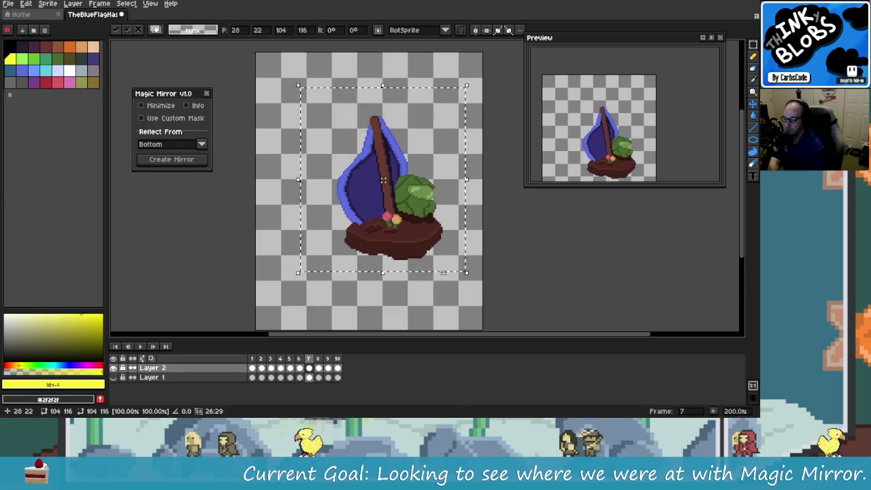
# Step: Move the frame 8 island sprite right and up and commit it
pyautogui.click(318, 367)
pyautogui.moveTo(286, 82); pyautogui.dragTo(451, 271)
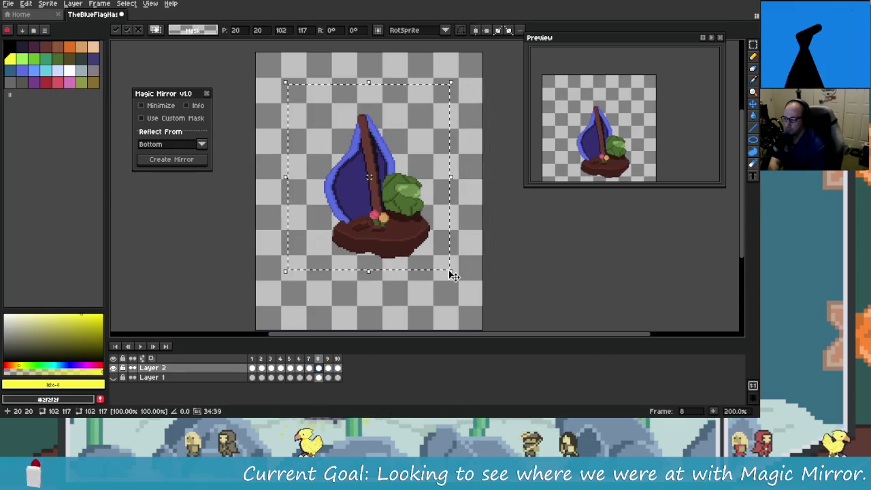
pyautogui.press('Right')
pyautogui.press('Right')
pyautogui.press('Right')
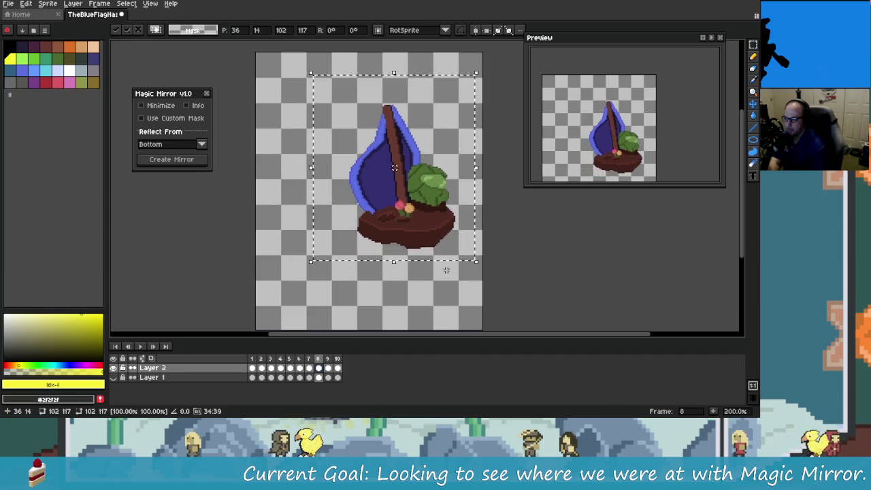
pyautogui.press('Up')
pyautogui.press('Up')
pyautogui.press('Up')
pyautogui.press('Return')
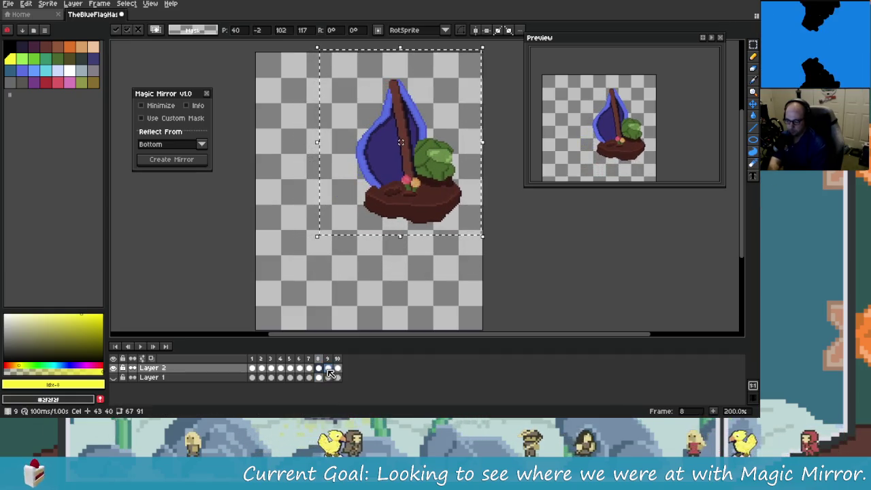
# Step: Shift the frame 9 and frame 10 sprites up and left and commit them
pyautogui.press('.')
pyautogui.moveTo(291, 95); pyautogui.dragTo(443, 289)
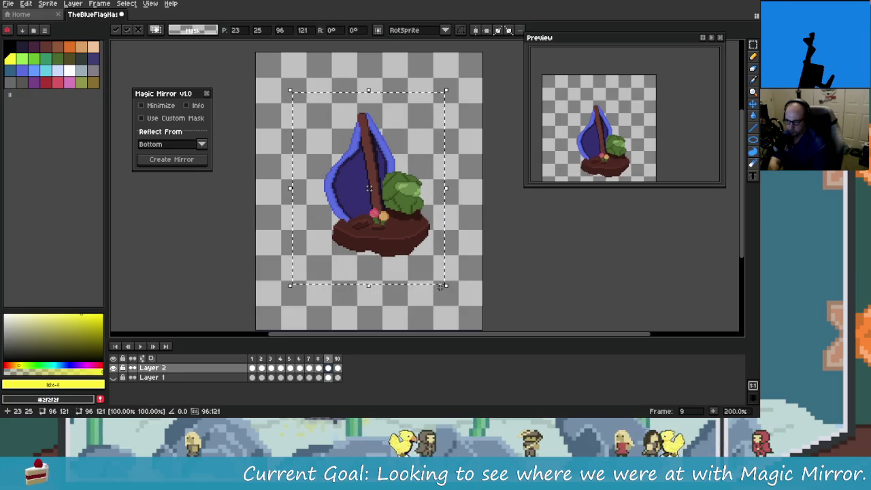
pyautogui.press('Up')
pyautogui.press('Up')
pyautogui.press('Up')
pyautogui.press('Left')
pyautogui.press('Left')
pyautogui.press('Left')
pyautogui.press('Left')
pyautogui.press('Left')
pyautogui.press('Left')
pyautogui.press('Left')
pyautogui.press('Left')
pyautogui.press('Left')
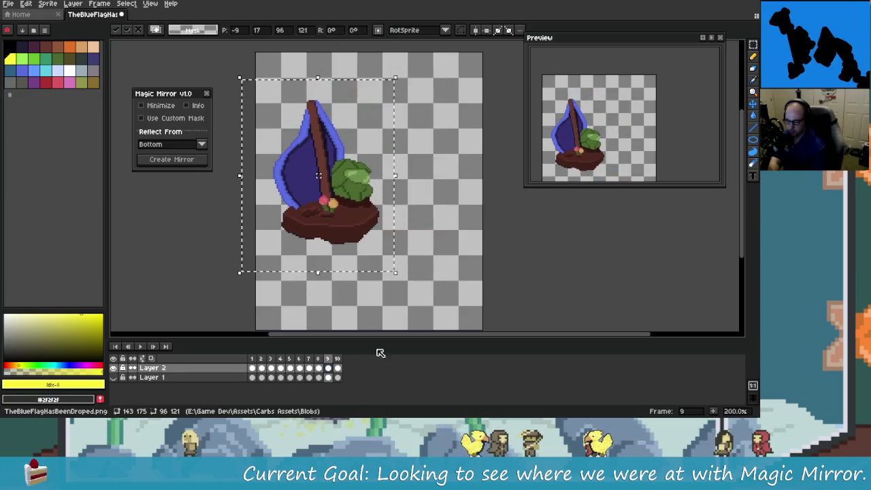
pyautogui.click(337, 368)
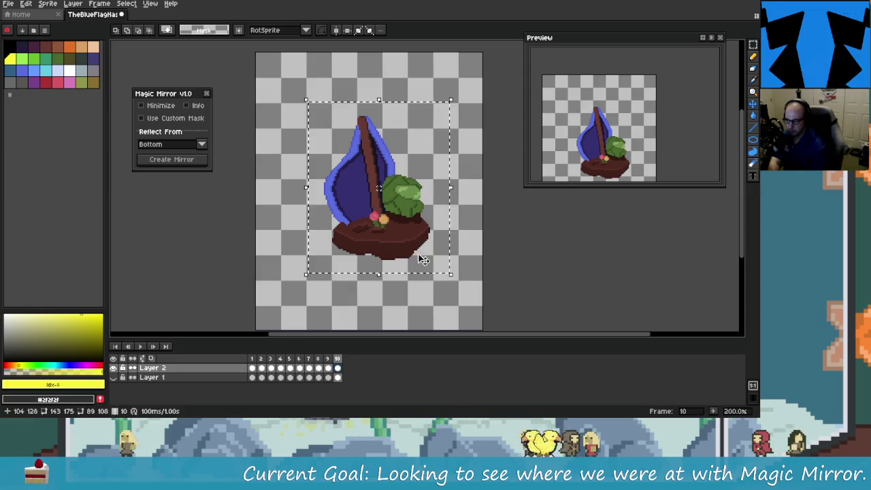
pyautogui.moveTo(418, 259); pyautogui.dragTo(392, 180)
pyautogui.press('Return')
# Step: Select the cels of all 10 frames and make Layer 2 active
pyautogui.moveTo(252, 368); pyautogui.dragTo(362, 375)
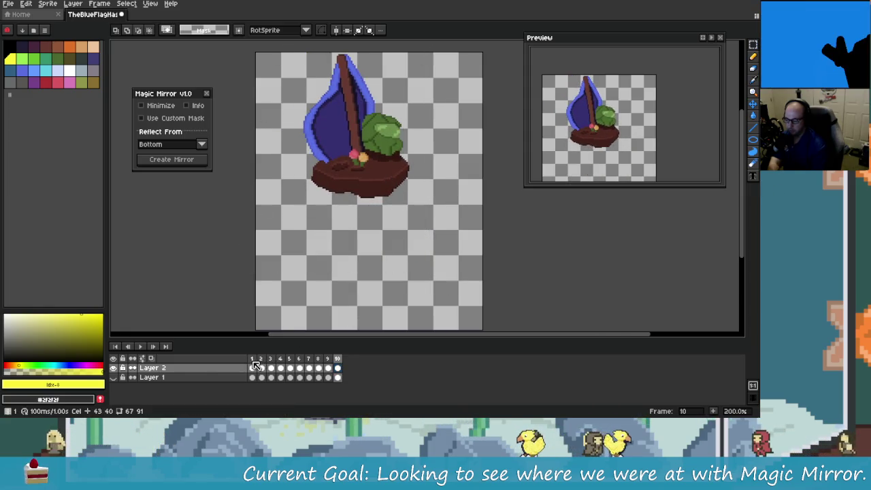
pyautogui.press('Left')
pyautogui.press('Left')
pyautogui.press('Left')
pyautogui.press('Left')
pyautogui.press('Left')
pyautogui.press('Left')
pyautogui.click(257, 378)
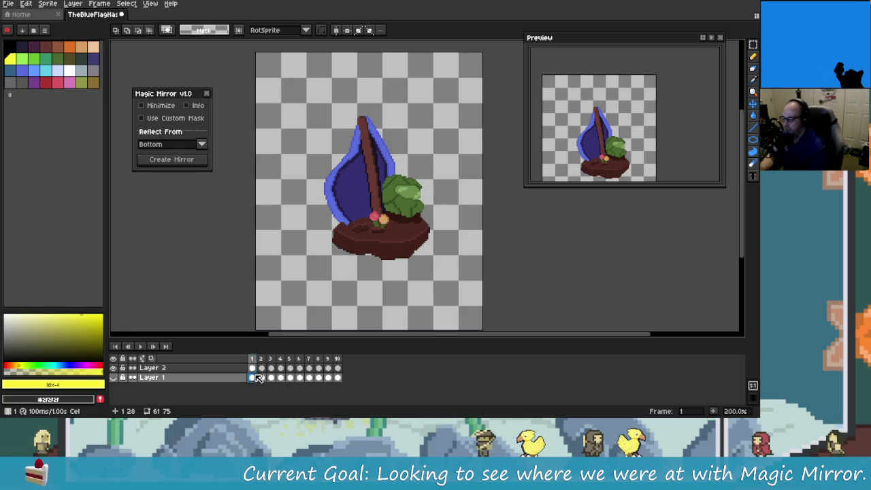
pyautogui.moveTo(253, 368); pyautogui.dragTo(337, 368)
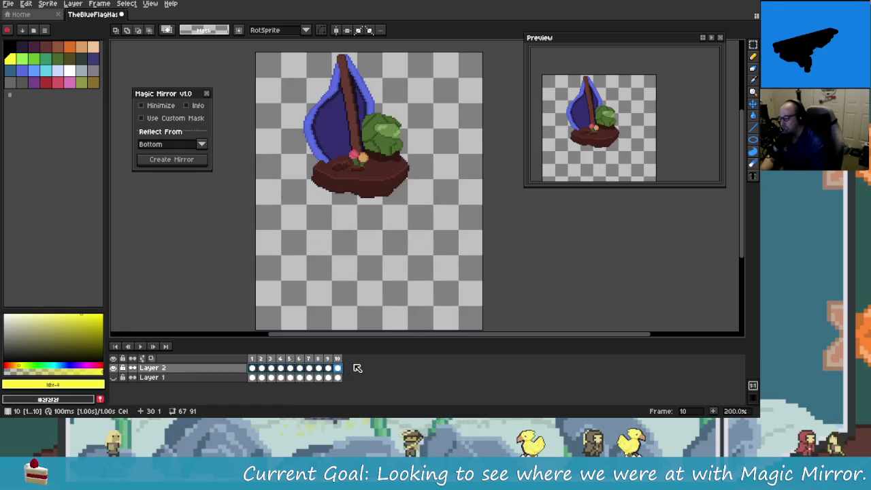
# Step: Create the Magic Mirror reflection layer beneath the island sprite
pyautogui.click(186, 162)
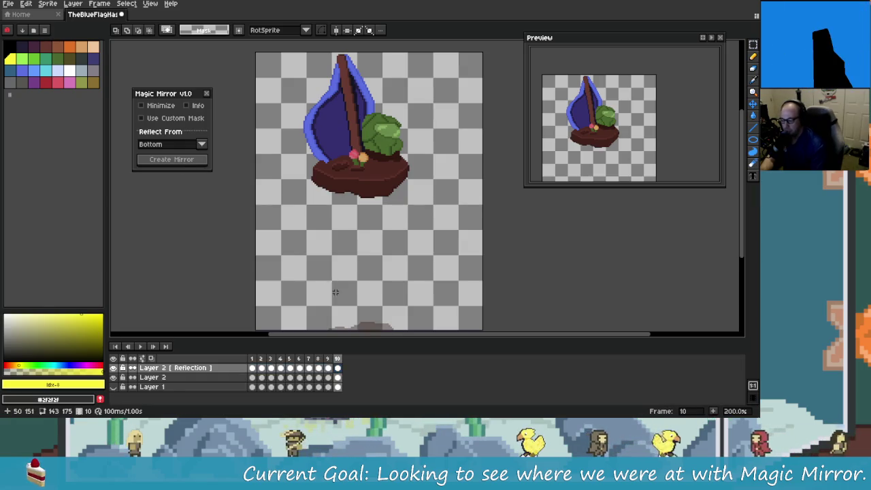
pyautogui.scroll(-1, 339, 280)
pyautogui.scroll(1, 334, 230)
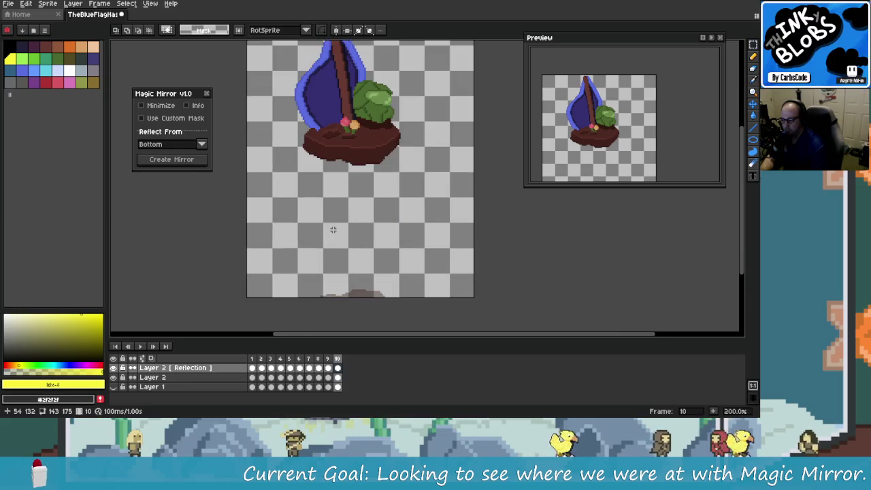
pyautogui.scroll(-1, 334, 237)
pyautogui.scroll(1, 272, 217)
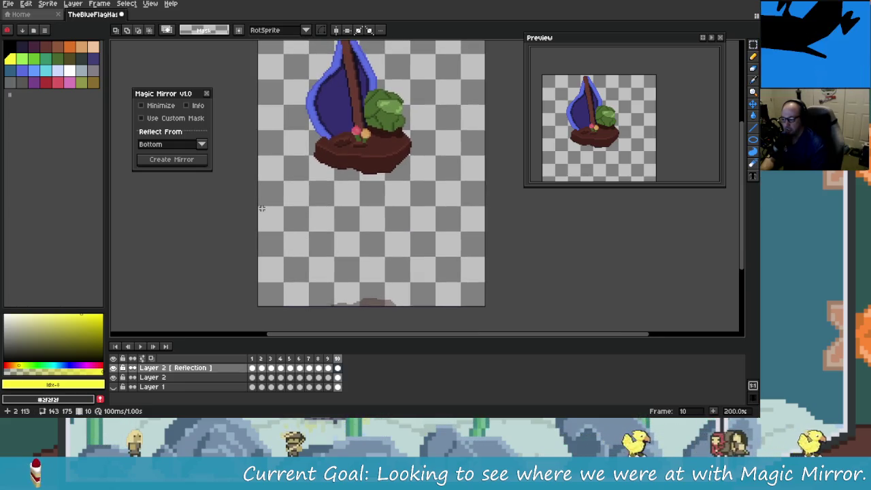
# Step: Step through all 10 frames from frame 1 to review the reflection
pyautogui.click(254, 366)
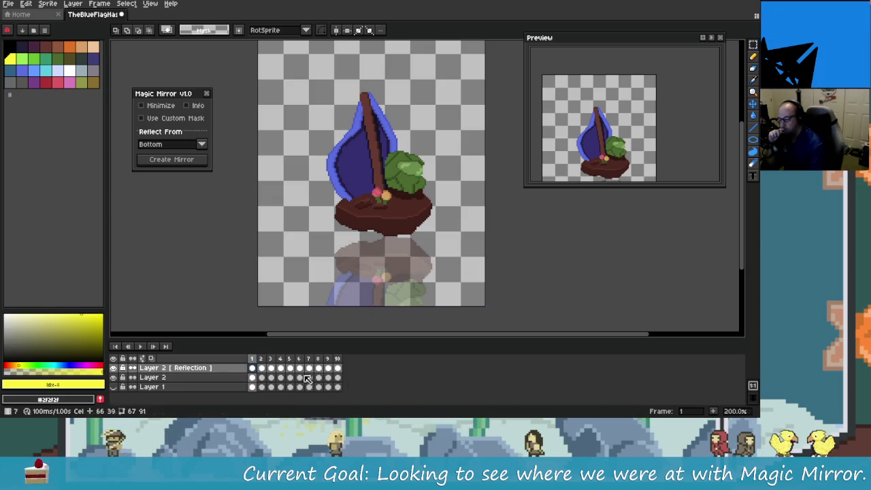
pyautogui.press('Right')
pyautogui.press('Right')
pyautogui.press('Right')
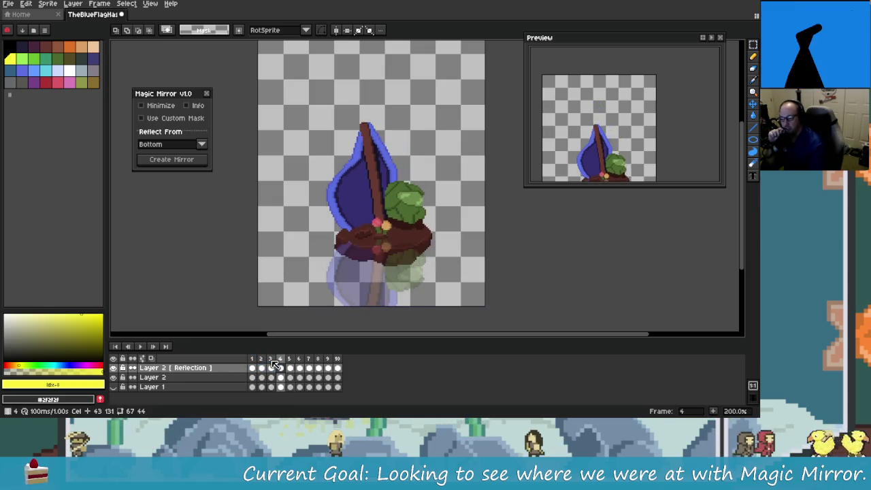
pyautogui.press('Right')
pyautogui.press('Right')
pyautogui.press('Right')
pyautogui.press('Right')
pyautogui.press('Right')
pyautogui.press('Right')
pyautogui.press('Right')
pyautogui.press('Right')
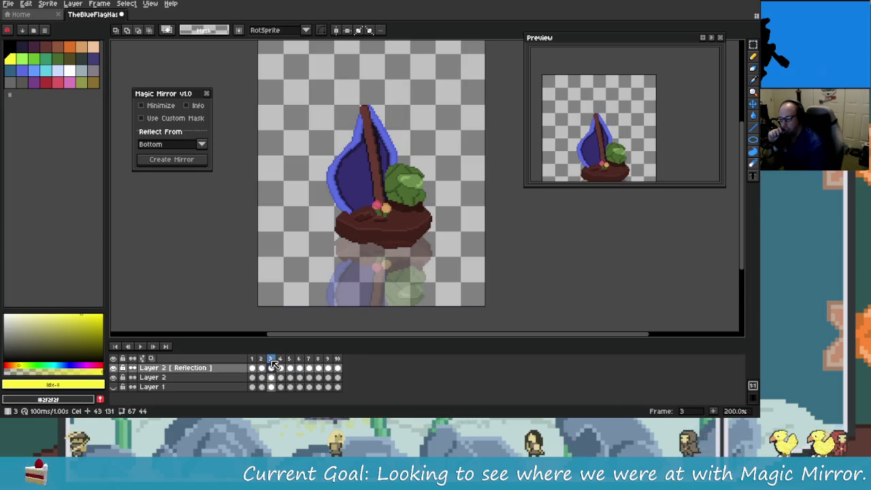
pyautogui.press('Right')
pyautogui.press('Right')
pyautogui.press('Right')
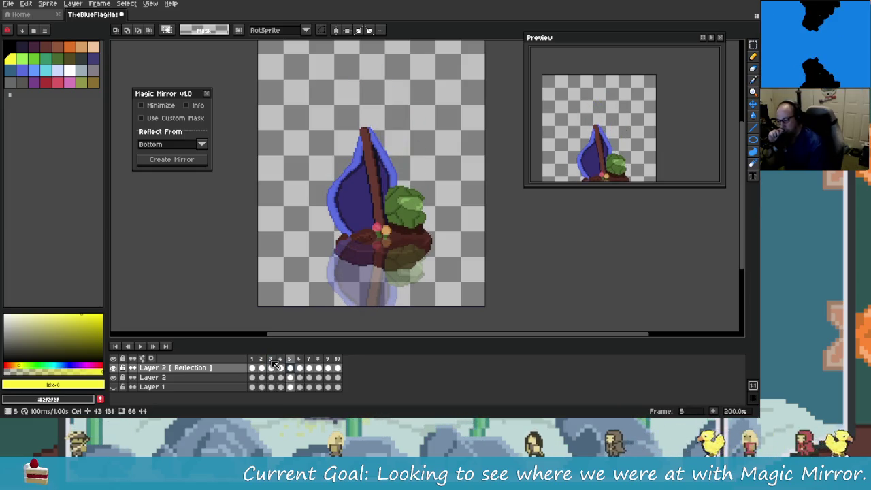
pyautogui.press('Right')
pyautogui.press('Right')
pyautogui.press('Right')
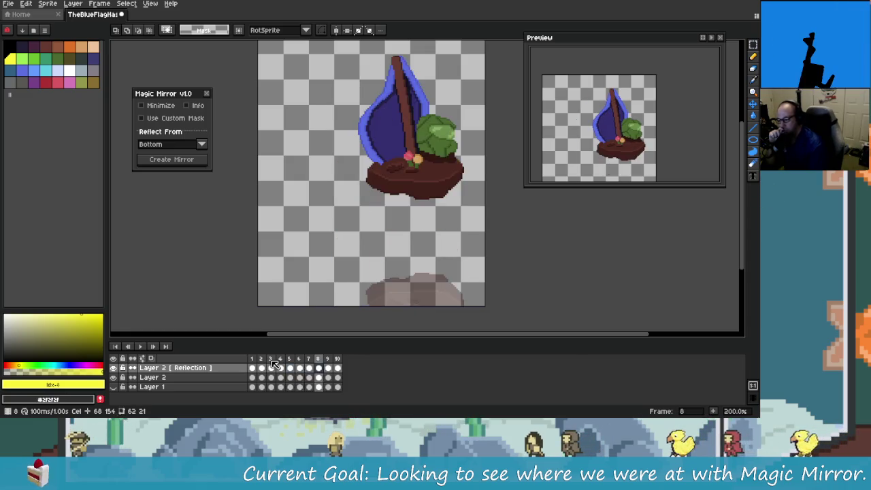
pyautogui.press('Right')
pyautogui.press('Right')
pyautogui.press('Right')
pyautogui.press('Right')
pyautogui.press('Right')
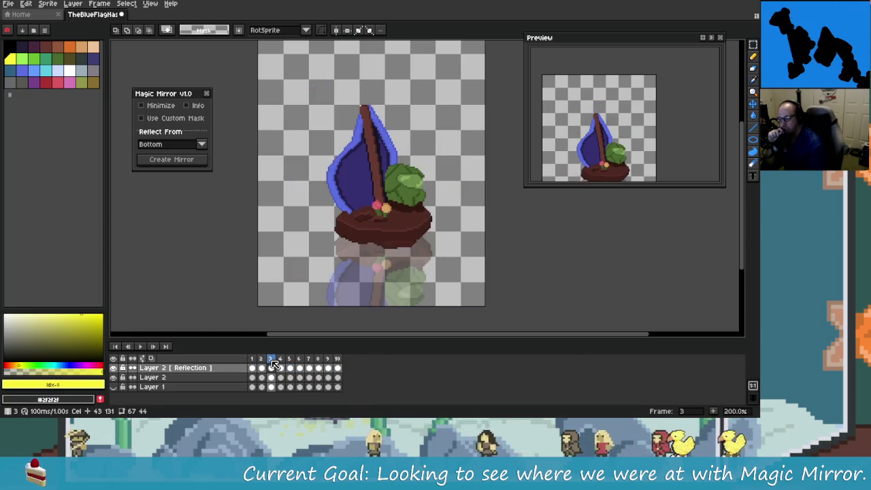
pyautogui.press('Right')
pyautogui.press('Right')
pyautogui.press('Right')
pyautogui.press('Right')
pyautogui.press('Right')
pyautogui.press('Right')
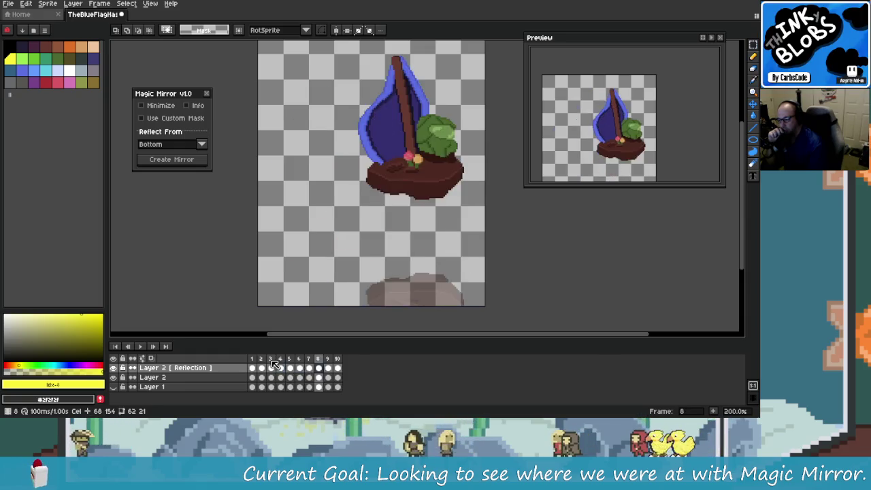
pyautogui.press('Right')
pyautogui.press('Right')
pyautogui.press('Right')
pyautogui.press('Right')
pyautogui.press('Right')
pyautogui.press('Right')
pyautogui.press('Right')
pyautogui.press('Right')
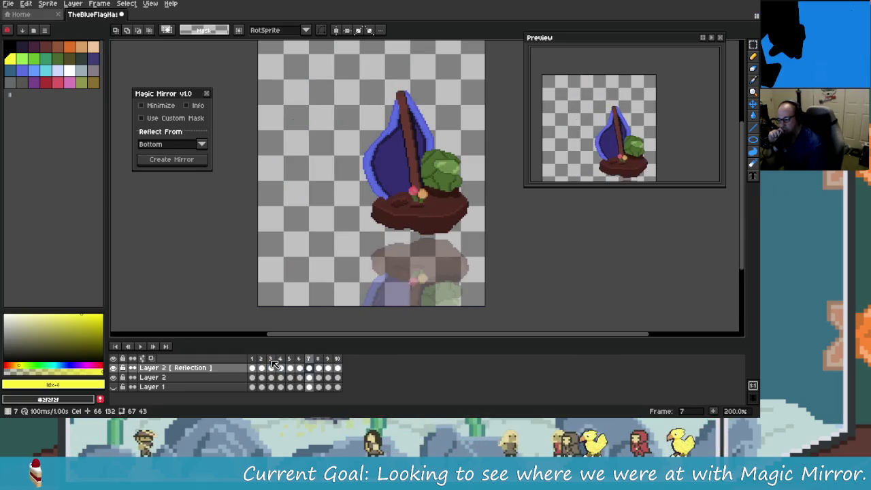
pyautogui.press('Right')
pyautogui.press('Right')
pyautogui.press('Right')
pyautogui.press('Right')
pyautogui.press('Right')
pyautogui.press('Right')
pyautogui.press('Right')
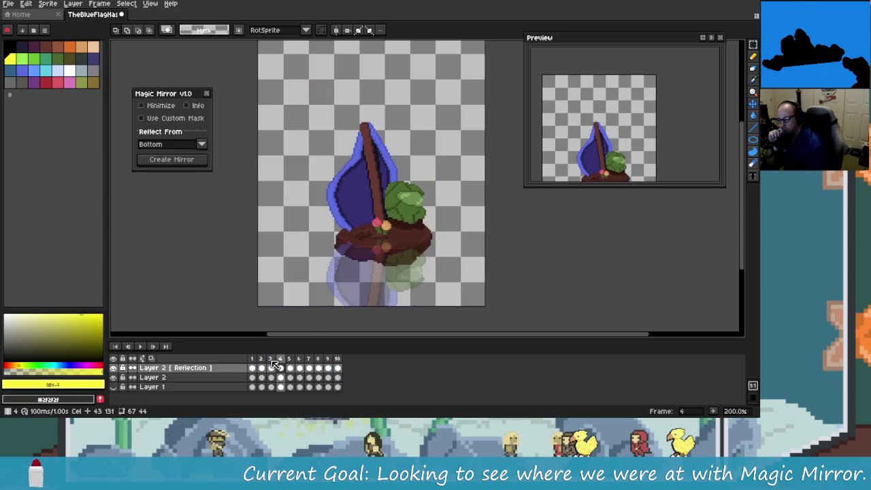
pyautogui.press('Right')
pyautogui.press('Right')
pyautogui.press('Right')
pyautogui.press('Right')
pyautogui.press('Right')
pyautogui.press('Right')
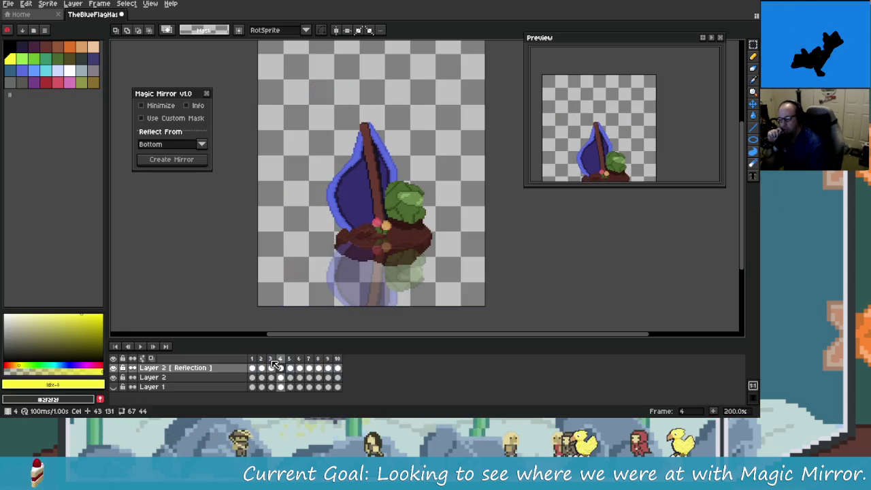
pyautogui.press('Right')
pyautogui.press('Right')
pyautogui.press('Right')
pyautogui.press('Right')
pyautogui.press('Right')
pyautogui.press('Right')
pyautogui.press('Right')
pyautogui.press('Right')
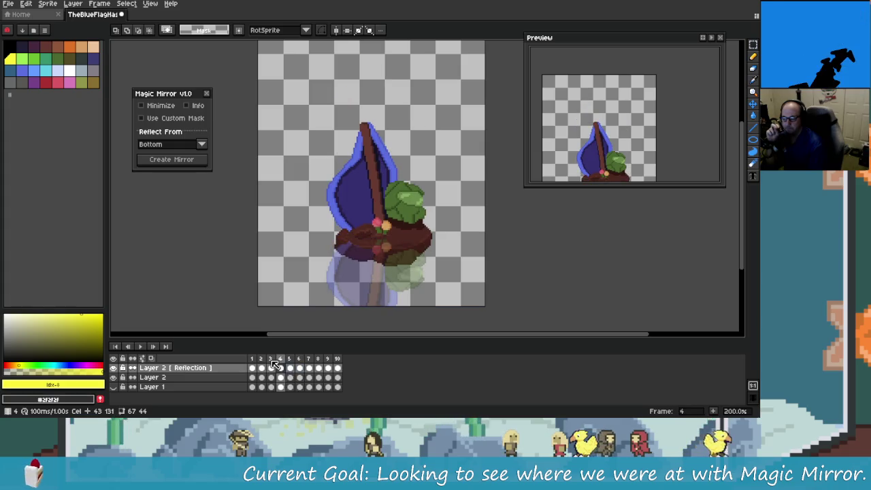
pyautogui.press('Right')
pyautogui.press('Right')
pyautogui.press('Right')
pyautogui.press('Right')
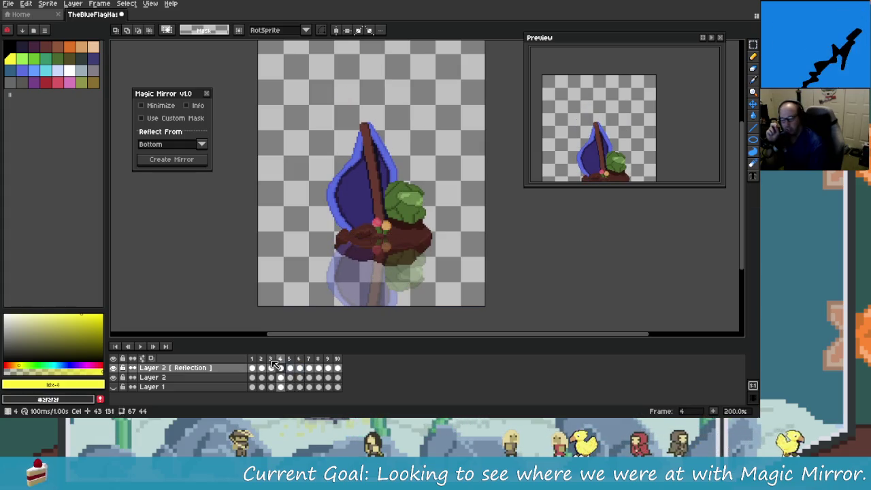
pyautogui.press('Right')
pyautogui.press('Right')
pyautogui.press('Right')
pyautogui.press('Right')
pyautogui.press('Right')
pyautogui.press('Right')
pyautogui.press('Right')
pyautogui.press('Right')
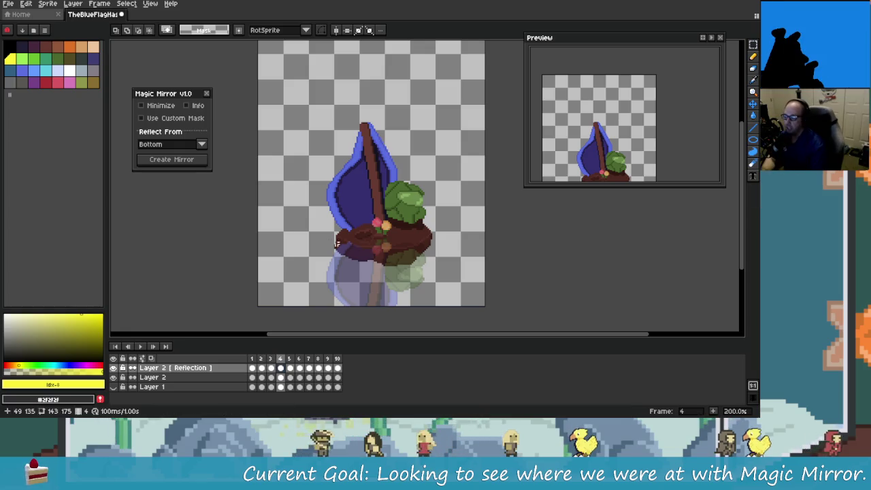
# Step: Marquee the area where the reflection overlaps the island
pyautogui.scroll(2, 389, 275)
pyautogui.scroll(-2, 389, 274)
pyautogui.scroll(2, 389, 275)
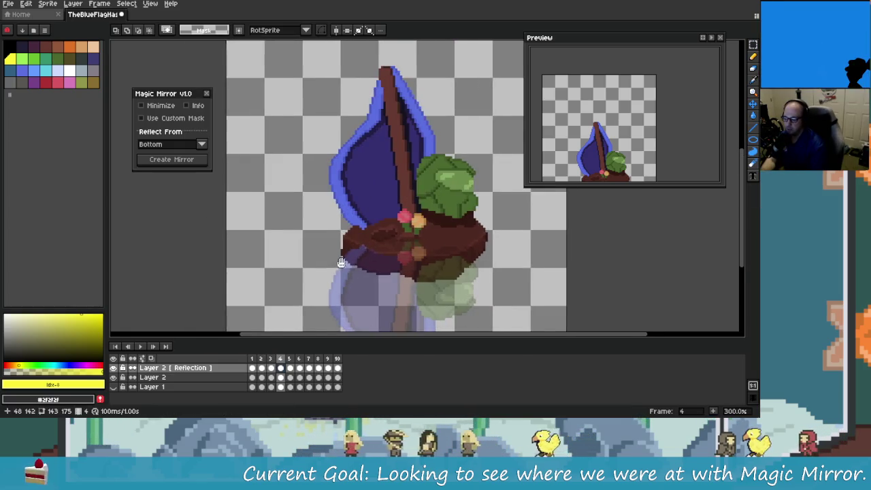
pyautogui.scroll(-1, 257, 215)
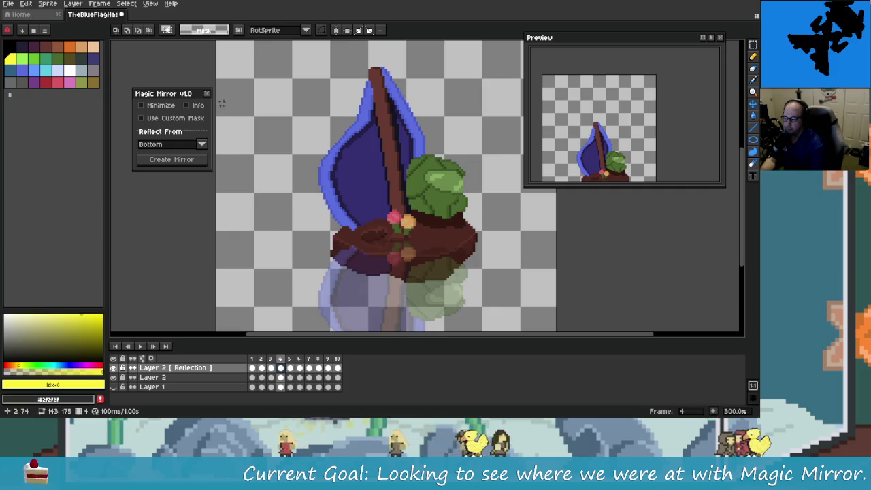
pyautogui.moveTo(211, 99)
pyautogui.mouseDown()
pyautogui.moveTo(581, 243)
pyautogui.moveTo(571, 249)
pyautogui.moveTo(578, 281)
pyautogui.mouseUp()
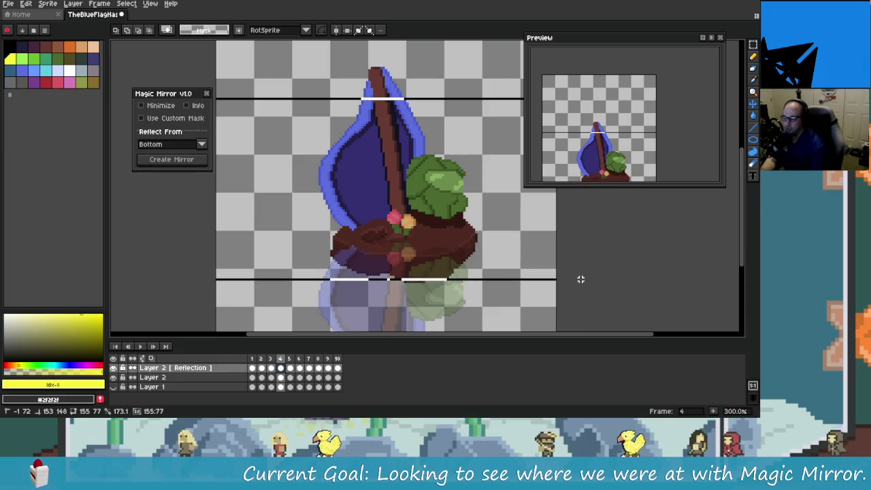
pyautogui.moveTo(578, 281)
pyautogui.mouseDown()
pyautogui.moveTo(558, 291)
pyautogui.moveTo(564, 281)
pyautogui.mouseUp()
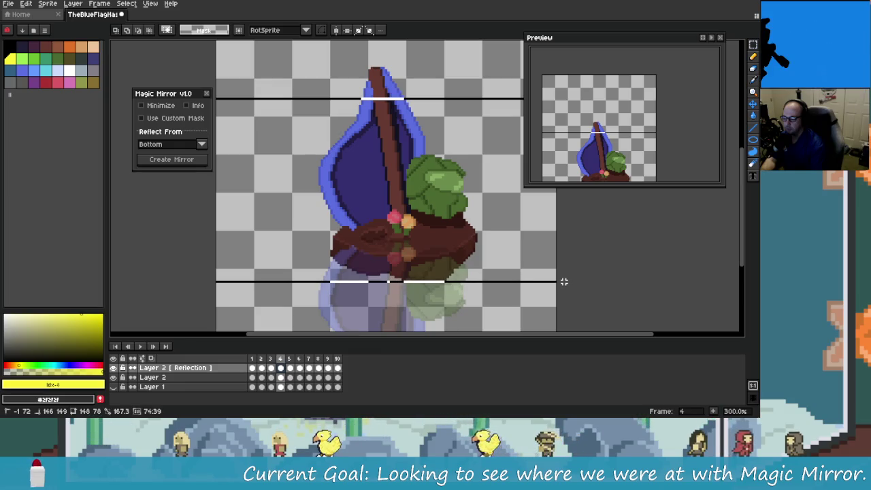
pyautogui.moveTo(564, 281); pyautogui.dragTo(564, 281)
# Step: Clear the overlapping reflection pixels, undo it, and show the Carbs Toolbar sprite options
pyautogui.press('Delete')
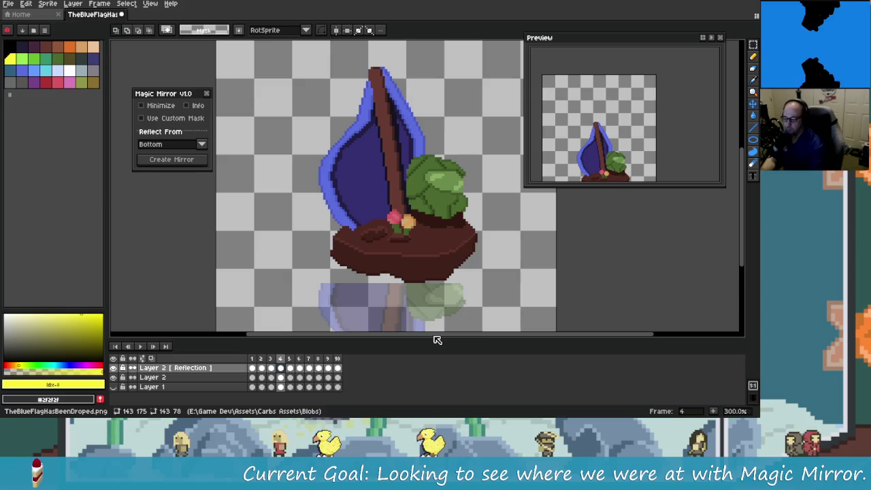
pyautogui.hotkey('ctrl', 'z')
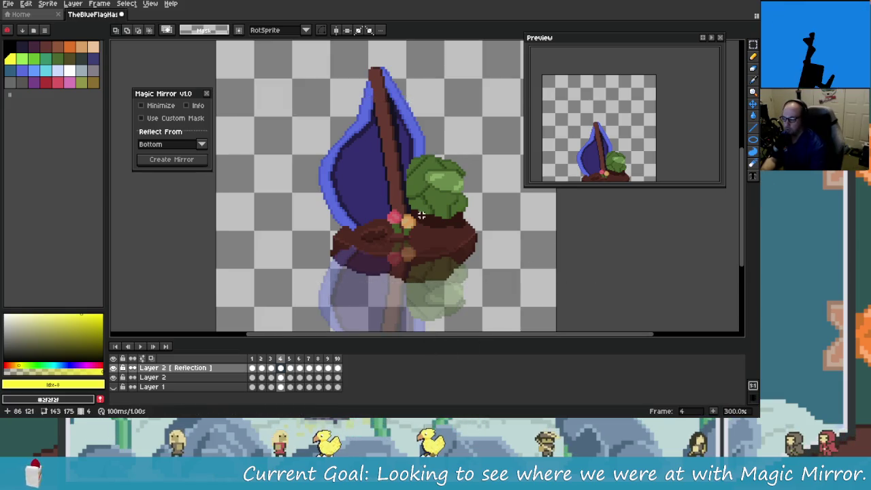
pyautogui.click(134, 80)
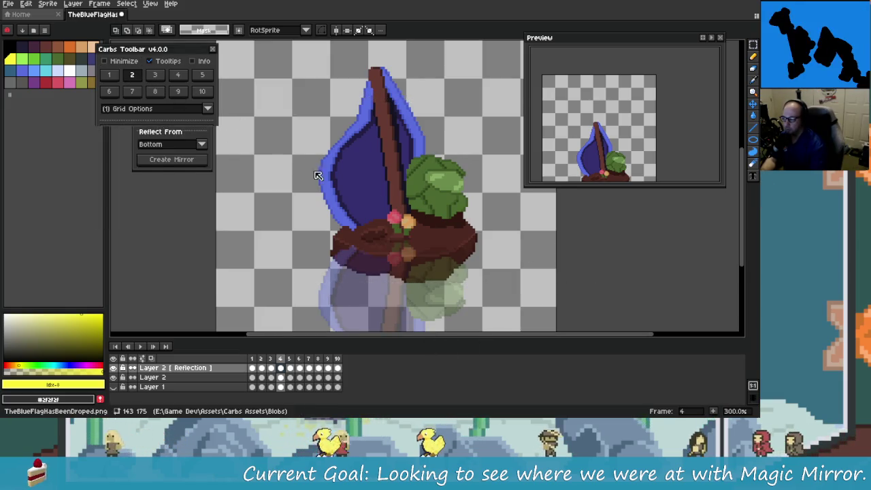
# Step: Make Layer 2's frame 4 the working cel and draw a rectangle around the island base
pyautogui.scroll(-1, 359, 166)
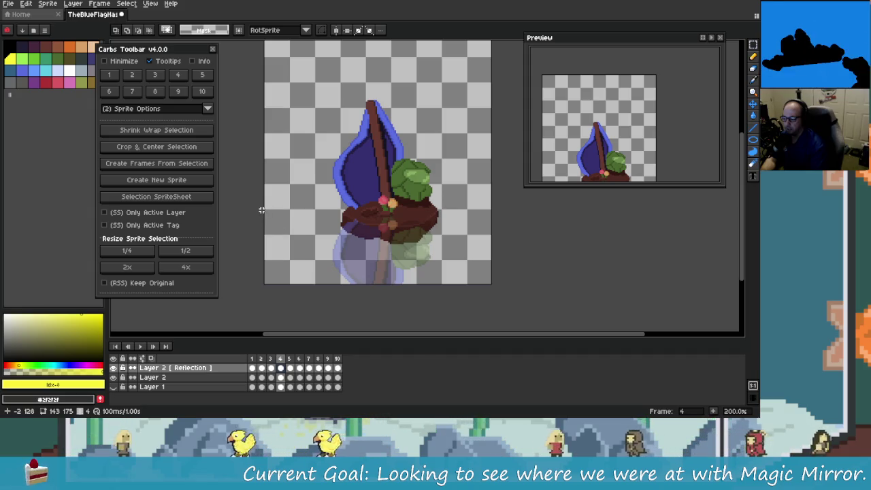
pyautogui.moveTo(264, 210); pyautogui.dragTo(538, 329)
pyautogui.scroll(1, 351, 168)
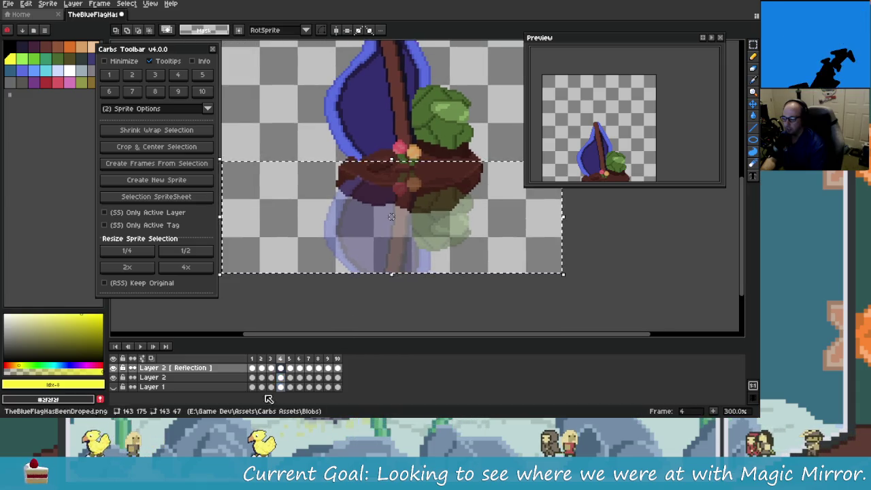
pyautogui.click(281, 377)
pyautogui.moveTo(392, 219); pyautogui.dragTo(401, 293)
pyautogui.scroll(-1, 401, 293)
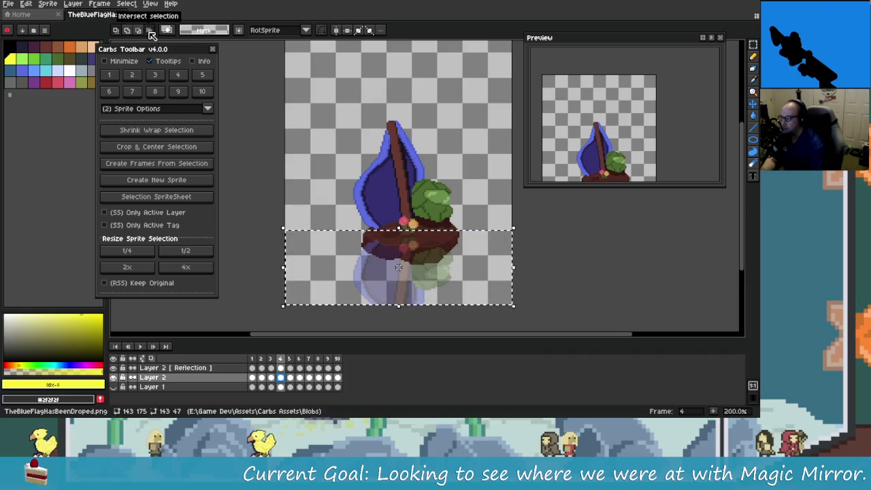
pyautogui.moveTo(327, 102); pyautogui.dragTo(474, 274)
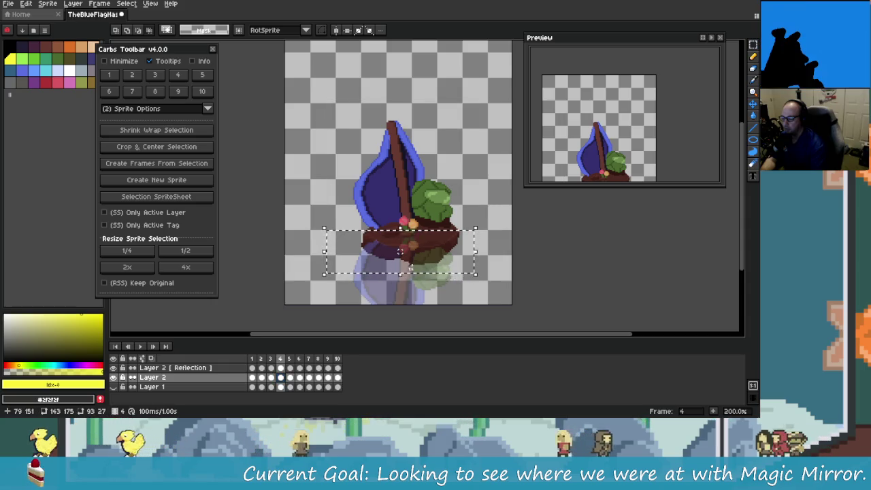
pyautogui.scroll(4, 400, 251)
pyautogui.scroll(-2, 477, 286)
pyautogui.scroll(-1, 517, 293)
pyautogui.scroll(-1, 538, 294)
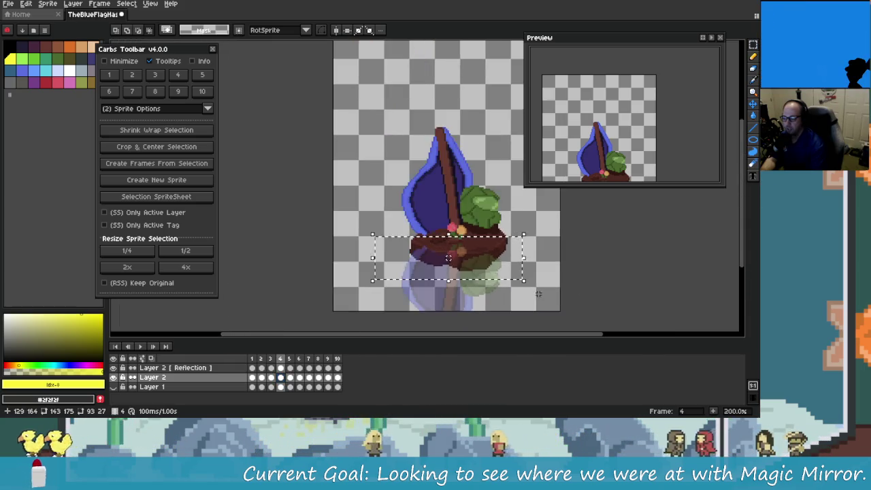
pyautogui.scroll(2, 537, 294)
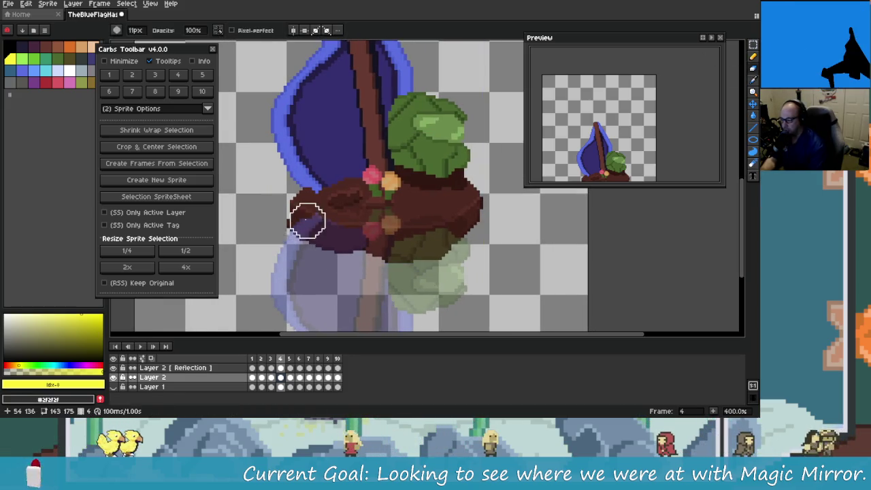
# Step: Activate the reflection layer, pick the Eraser, and return to Layer 2's frame 4
pyautogui.scroll(3, 317, 201)
pyautogui.scroll(-2, 334, 221)
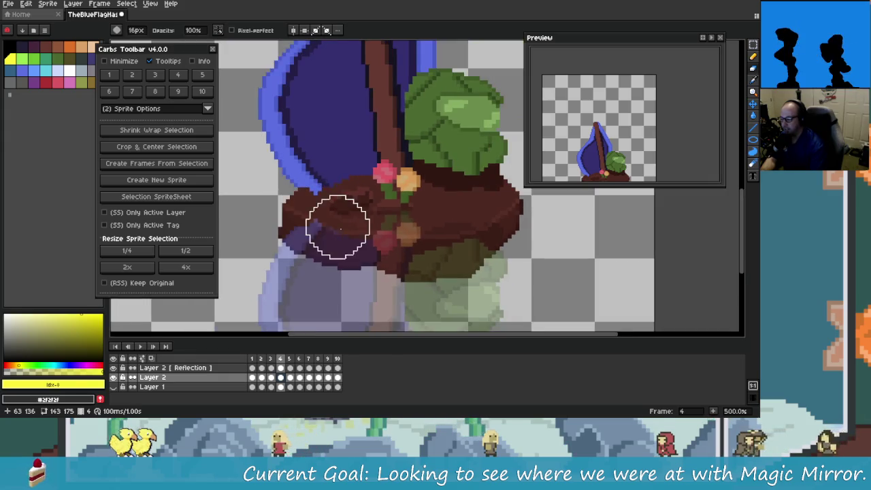
pyautogui.press('Up')
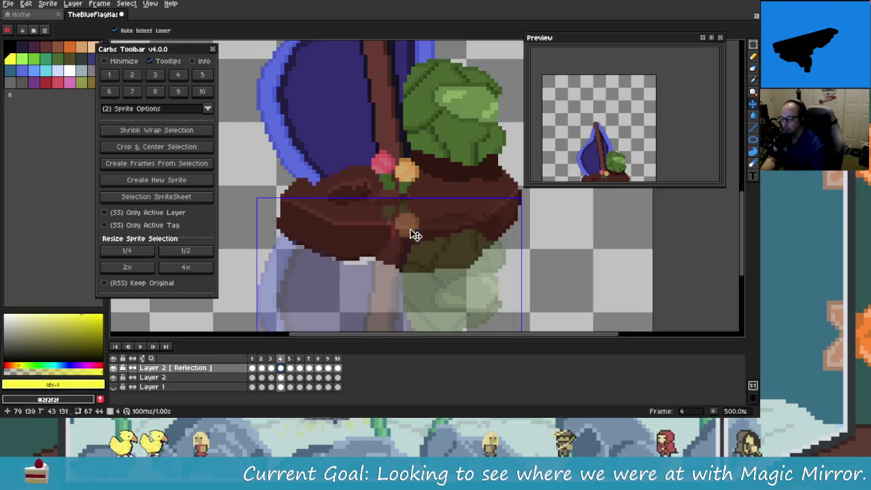
pyautogui.press('e')
pyautogui.scroll(-1, 357, 272)
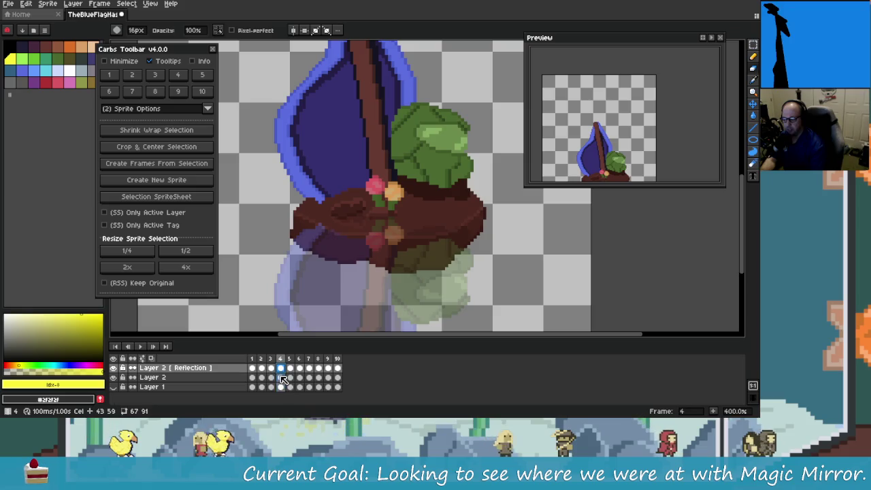
pyautogui.click(281, 377)
# Step: Marquee the whole sprite, then go to Layer 2's frame 3 and dismiss Cel Properties
pyautogui.scroll(-1, 403, 277)
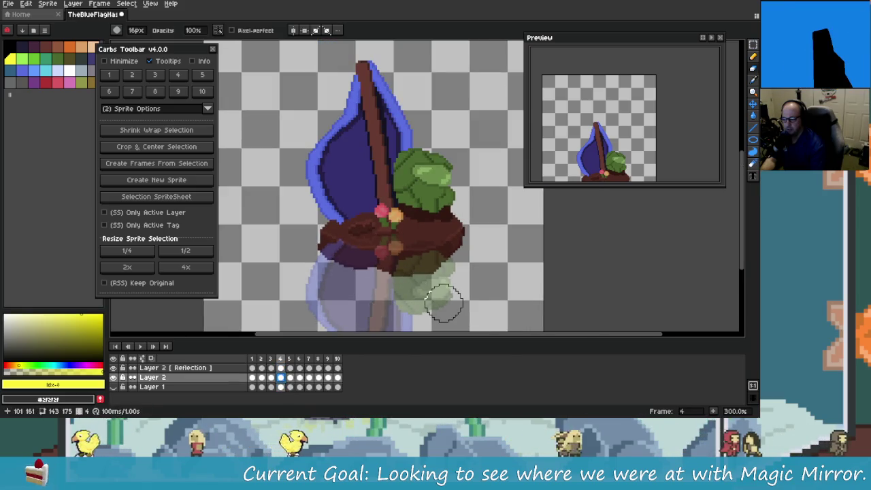
pyautogui.scroll(1, 431, 282)
pyautogui.scroll(-2, 427, 265)
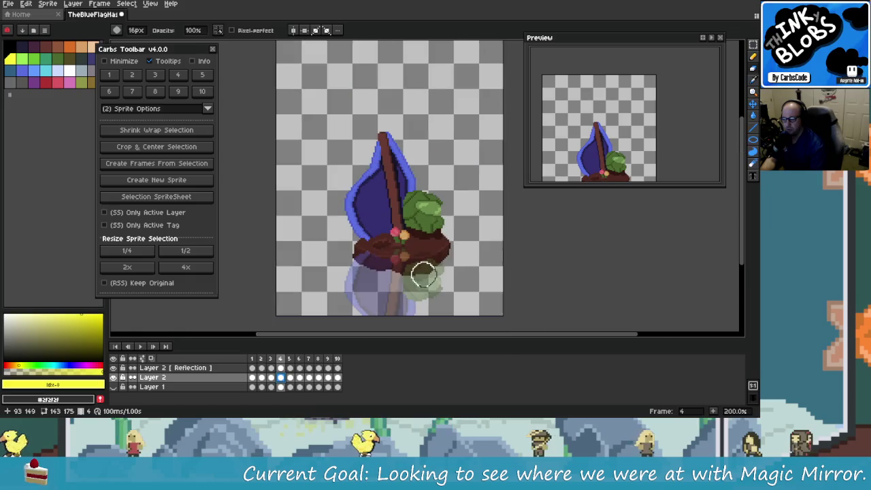
pyautogui.hscroll(1, 424, 272)
pyautogui.press('m')
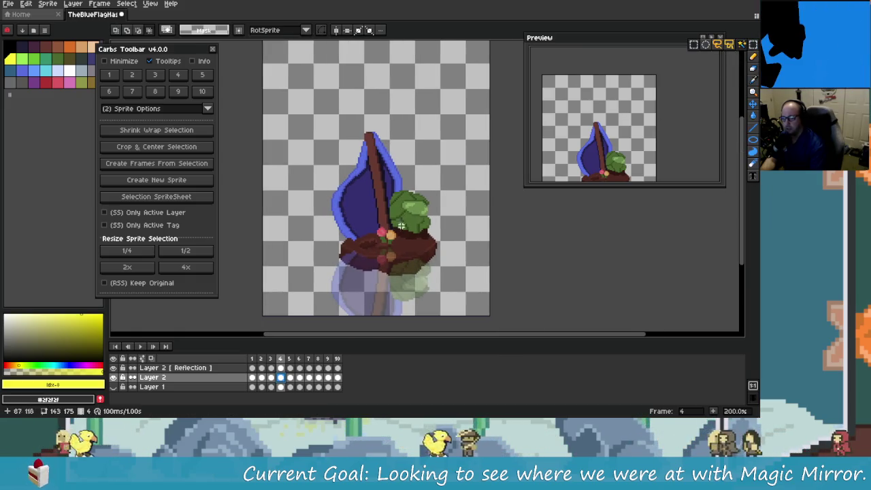
pyautogui.scroll(-1, 424, 204)
pyautogui.hscroll(-1, 425, 205)
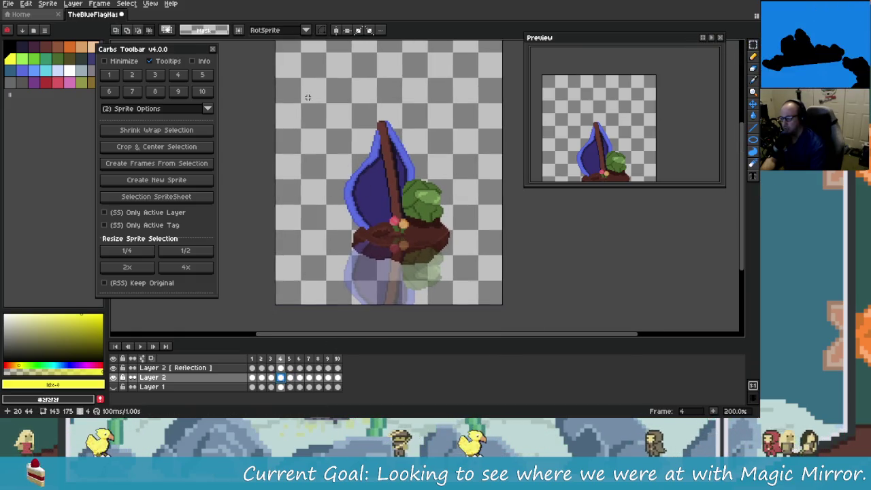
pyautogui.moveTo(310, 100); pyautogui.dragTo(480, 296)
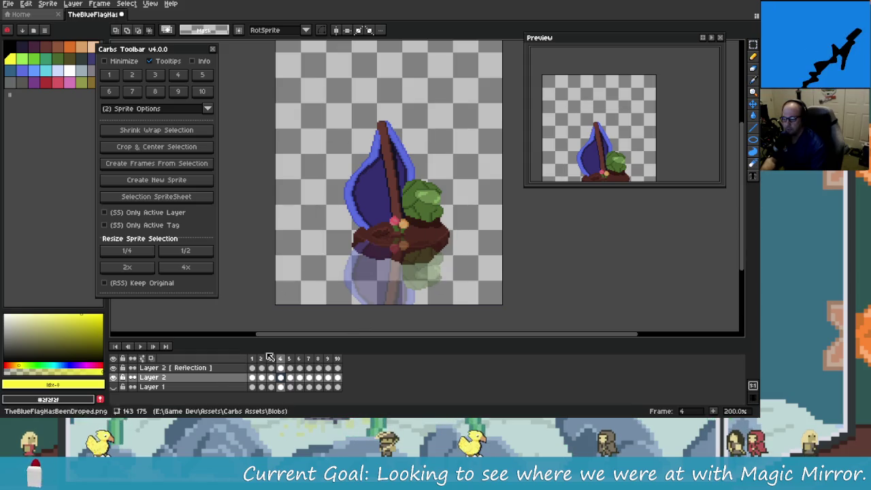
pyautogui.doubleClick(270, 377)
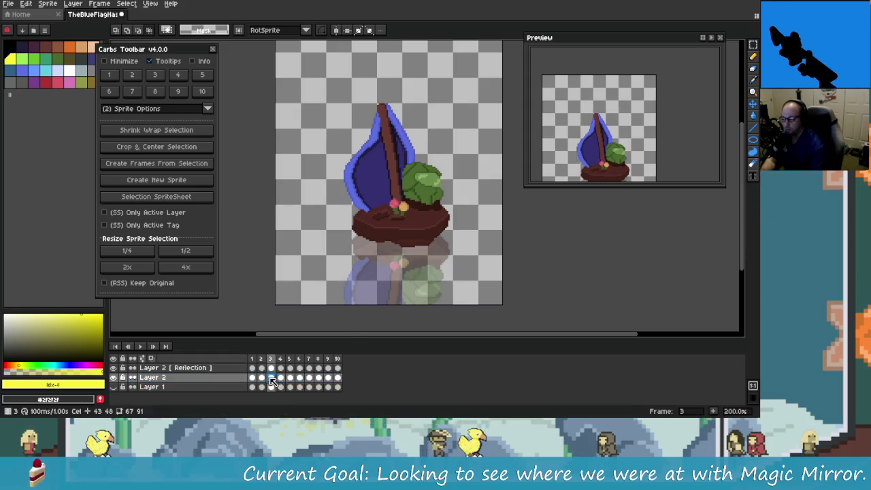
pyautogui.press('Escape')
# Step: Shrink-wrap the selection on frame 4, activate the reflection cel, and deselect
pyautogui.click(281, 379)
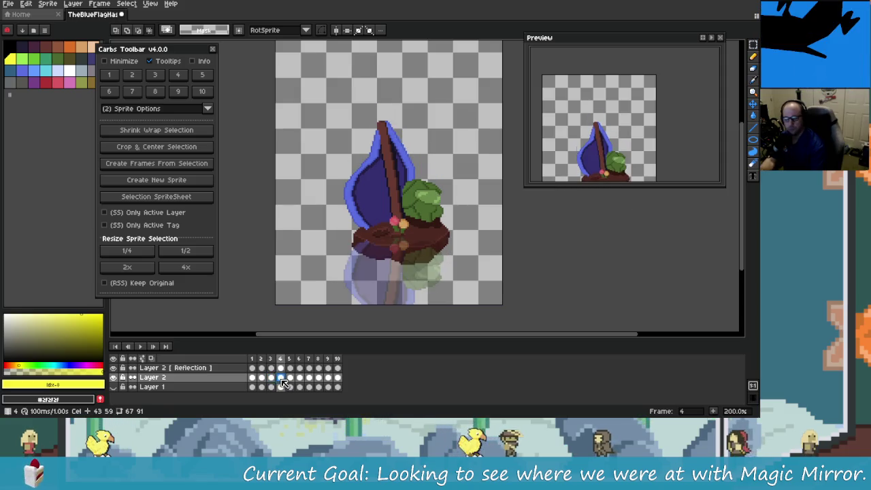
pyautogui.click(162, 130)
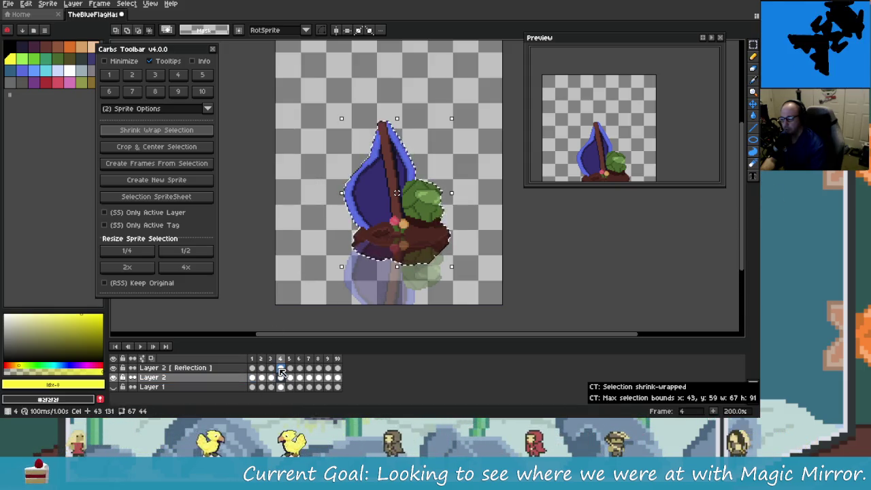
pyautogui.click(281, 368)
pyautogui.hotkey('ctrl', 'd')
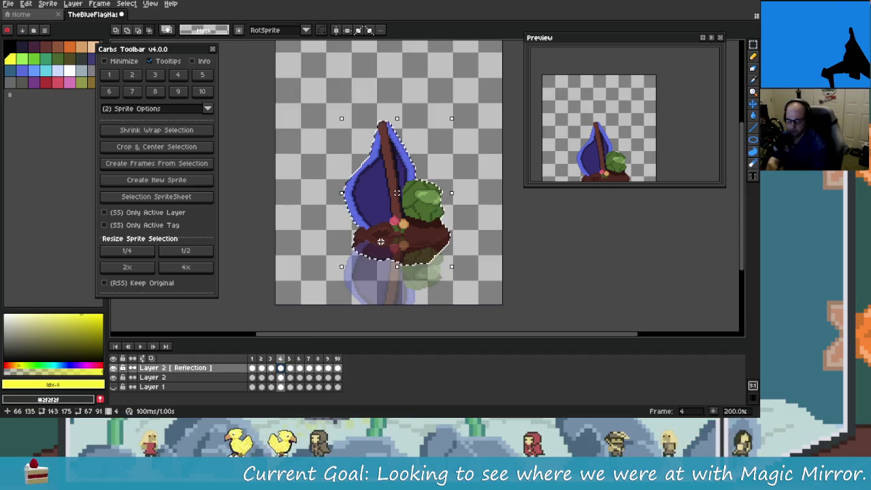
# Step: Compare frames 3 and 4, then choose the Eraser tool
pyautogui.hscroll(1, 430, 264)
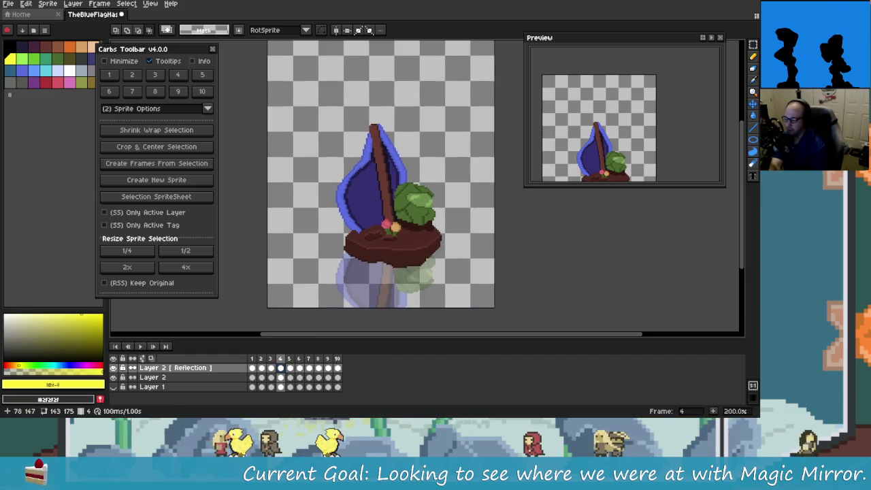
pyautogui.press('Left')
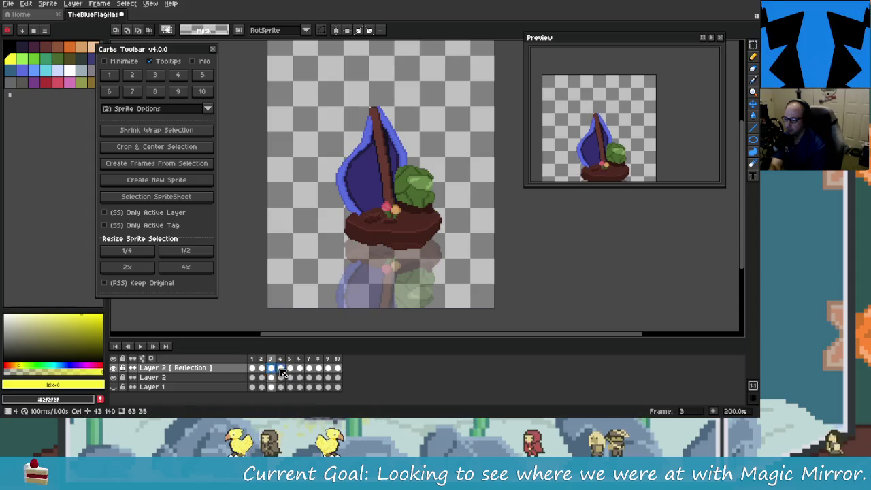
pyautogui.press('Right')
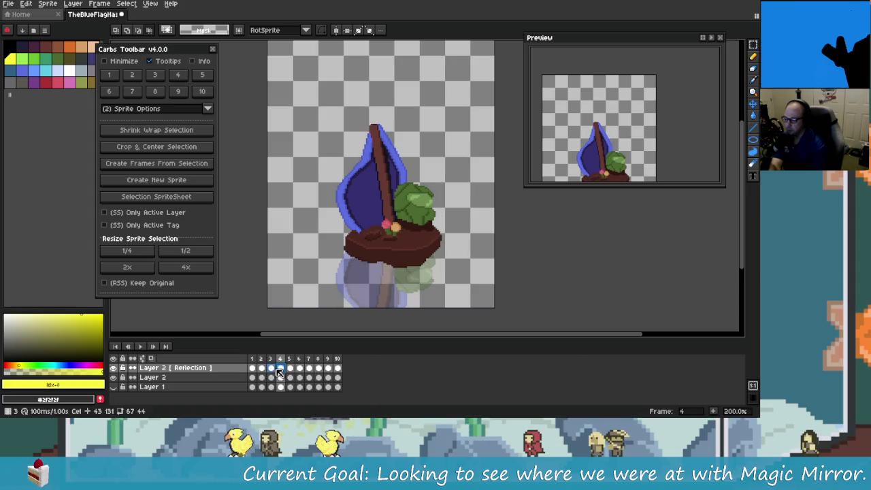
pyautogui.press('Left')
pyautogui.scroll(3, 339, 305)
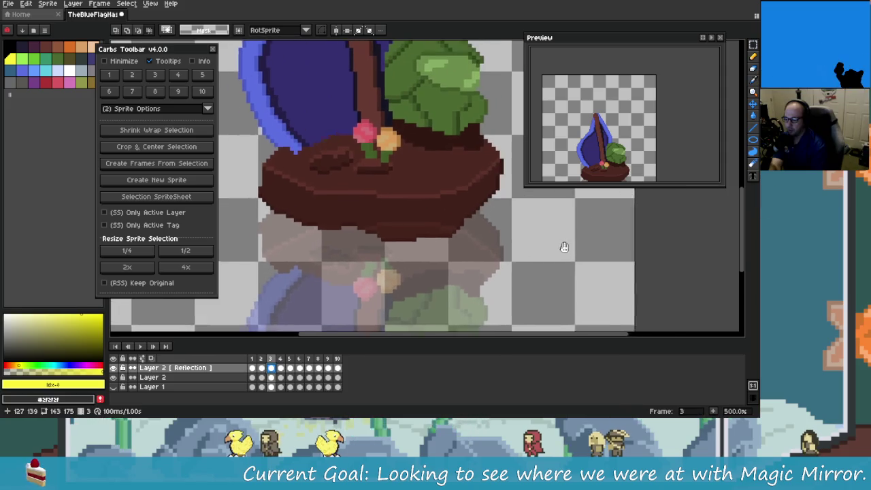
pyautogui.click(753, 70)
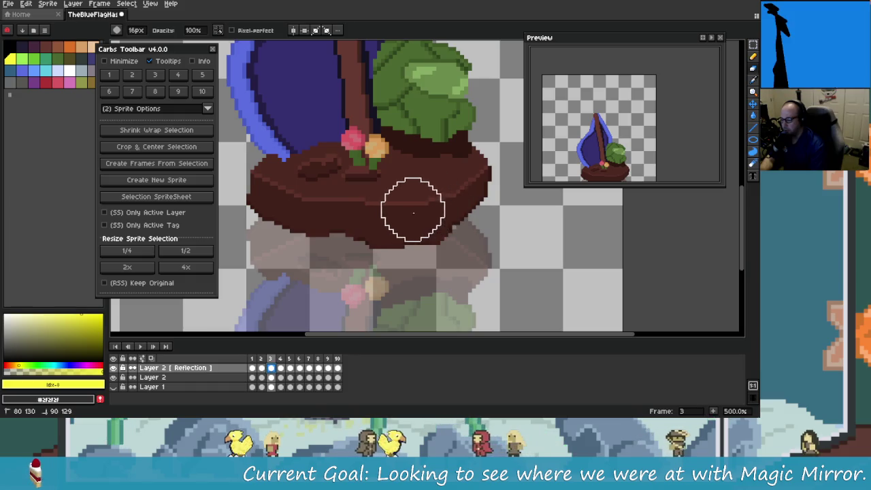
# Step: Advance to frame 5 on the reflection layer with the island centred in view
pyautogui.scroll(-2, 398, 197)
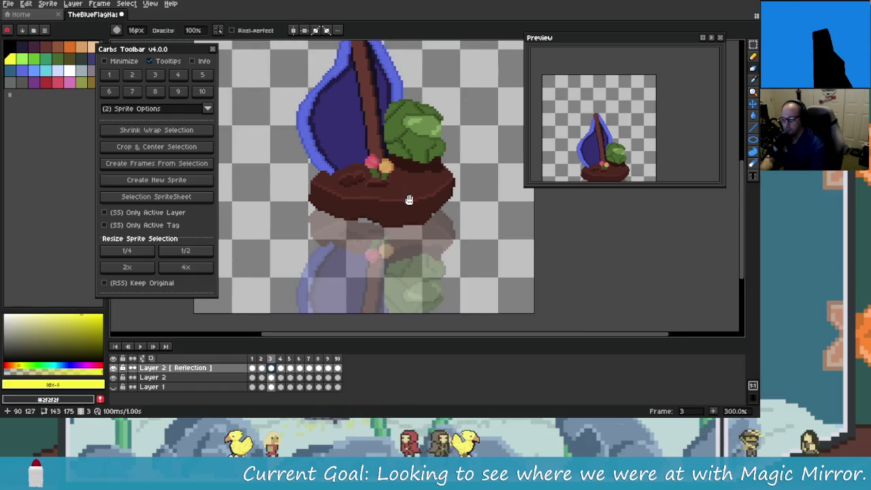
pyautogui.press('Right')
pyautogui.moveTo(412, 247); pyautogui.dragTo(371, 279)
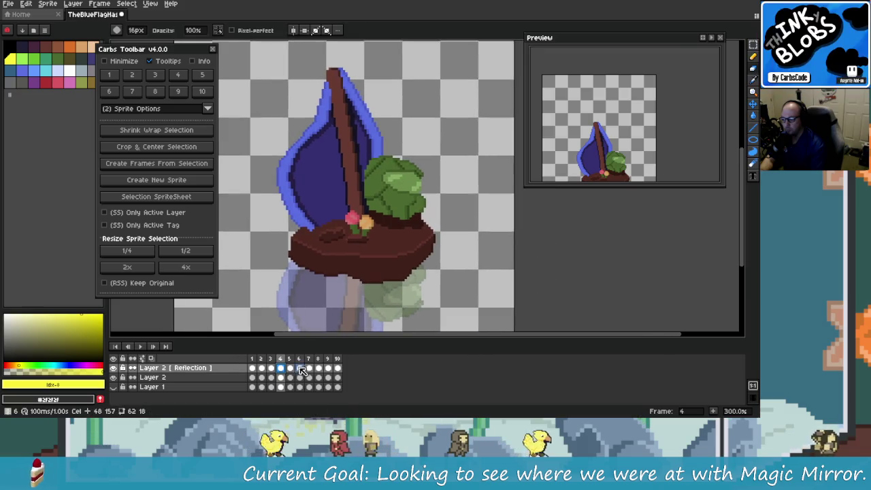
pyautogui.press('Right')
pyautogui.scroll(2, 357, 252)
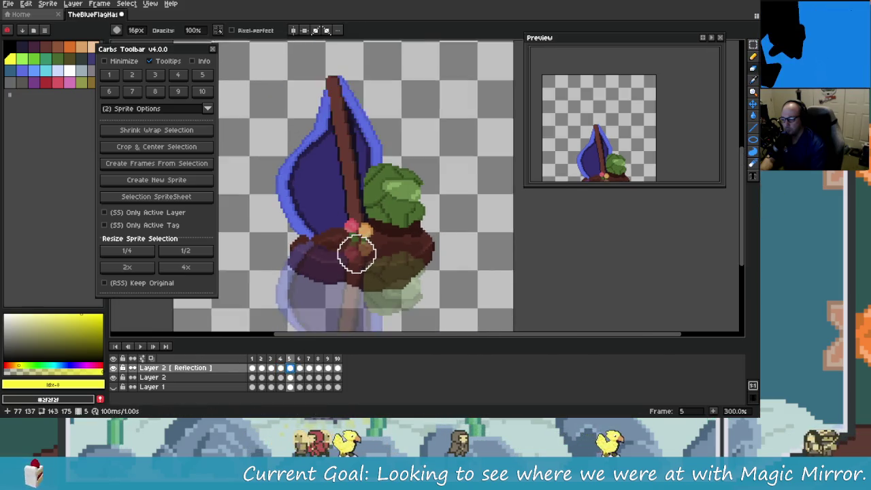
pyautogui.scroll(-3, 359, 247)
pyautogui.scroll(3, 354, 258)
pyautogui.scroll(-2, 311, 249)
pyautogui.scroll(1, 346, 263)
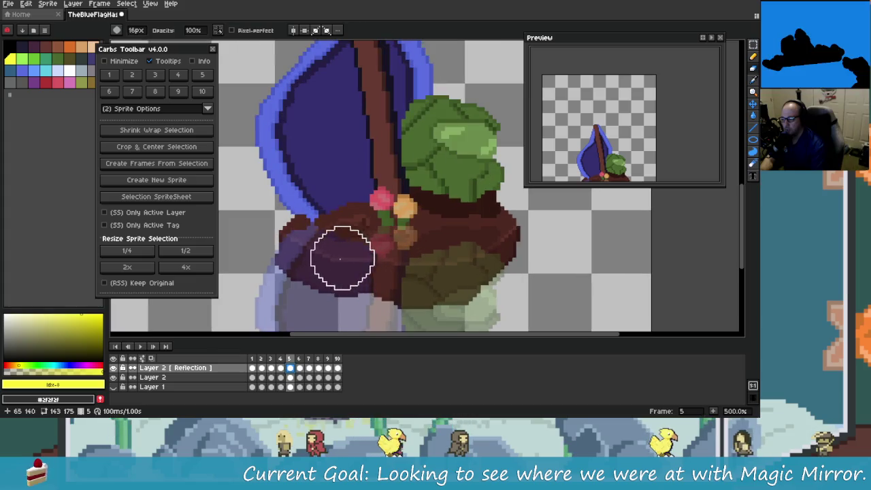
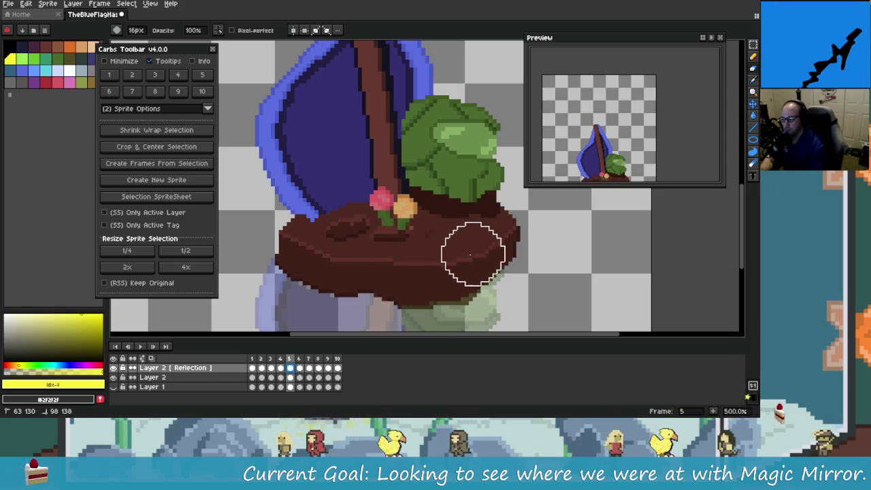
# Step: Erase the faded reflection over the island base and check the frames around frame 3
pyautogui.hotkey('ctrl', 'z')
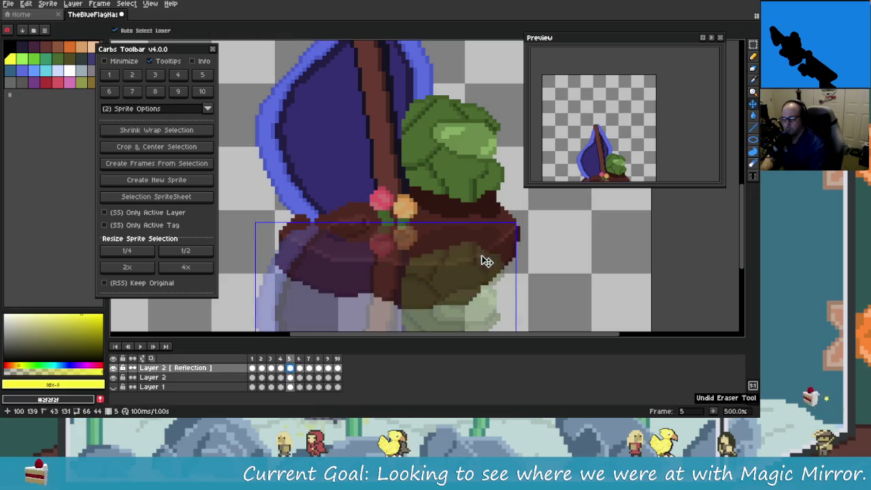
pyautogui.moveTo(453, 263)
pyautogui.mouseDown()
pyautogui.moveTo(482, 247)
pyautogui.moveTo(428, 275)
pyautogui.moveTo(346, 238)
pyautogui.moveTo(305, 246)
pyautogui.moveTo(404, 253)
pyautogui.moveTo(385, 253)
pyautogui.moveTo(402, 270)
pyautogui.moveTo(469, 262)
pyautogui.mouseUp()
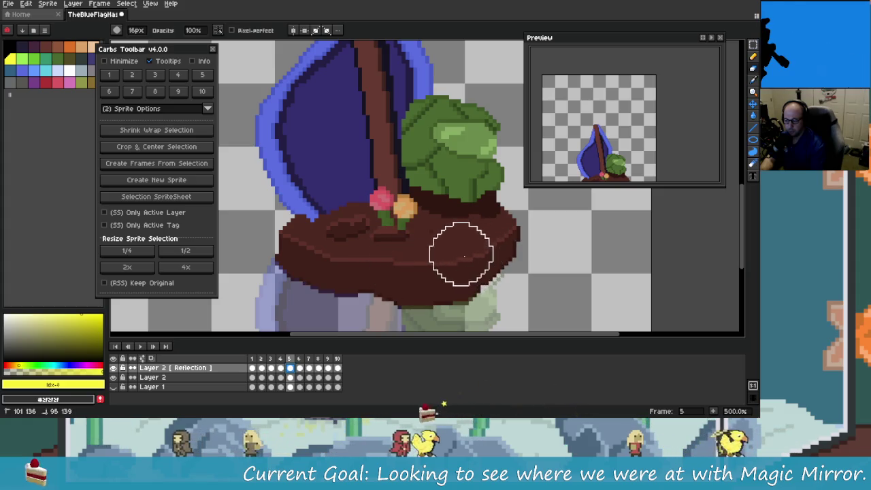
pyautogui.scroll(-2, 501, 243)
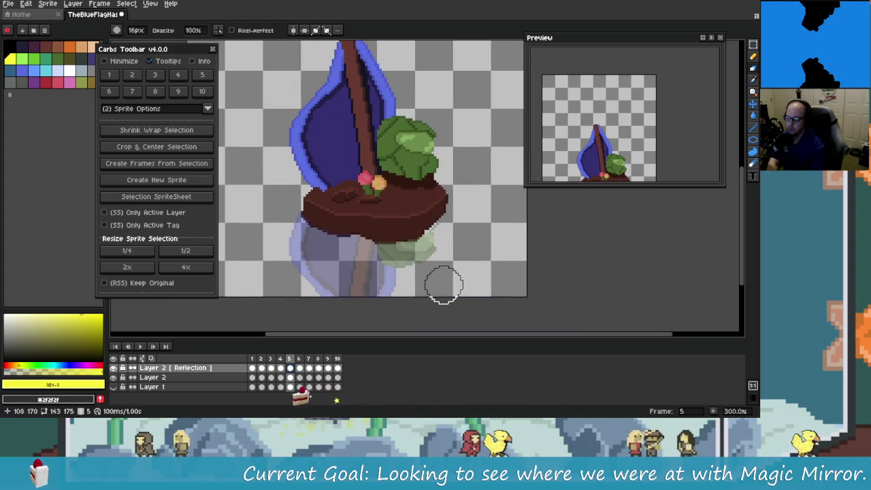
pyautogui.press('Left')
pyautogui.press('Left')
pyautogui.press('Right')
pyautogui.press('Right')
pyautogui.press('Right')
pyautogui.press('Right')
pyautogui.press('Right')
pyautogui.press('Right')
pyautogui.press('Right')
pyautogui.press('Right')
pyautogui.press('Right')
pyautogui.press('Right')
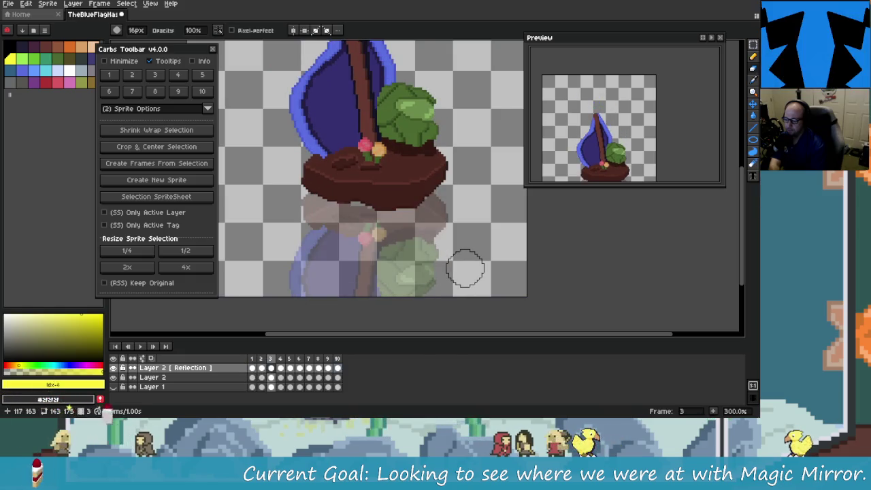
pyautogui.press('Right')
pyautogui.press('Right')
pyautogui.press('Right')
pyautogui.press('Right')
pyautogui.press('Right')
pyautogui.press('Right')
pyautogui.press('Right')
pyautogui.press('Right')
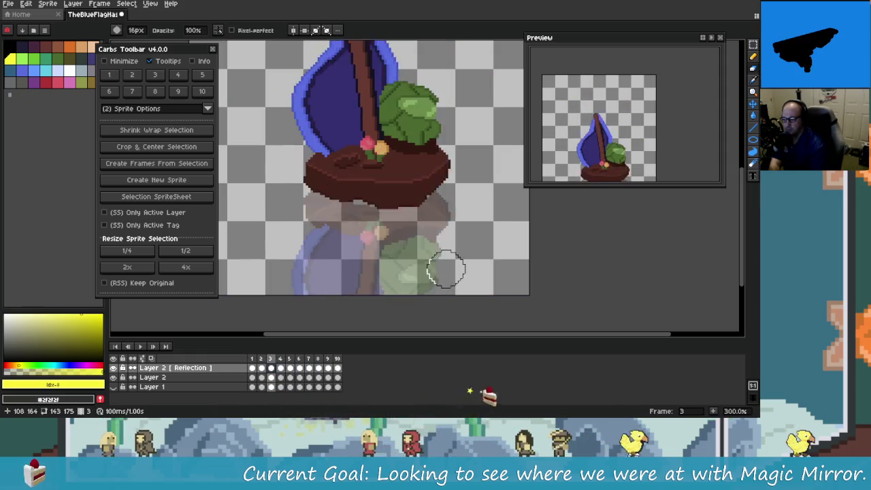
# Step: Undo the eraser strokes until the Mask 0 layer covers the lower canvas again
pyautogui.hotkey('ctrl', 'z')
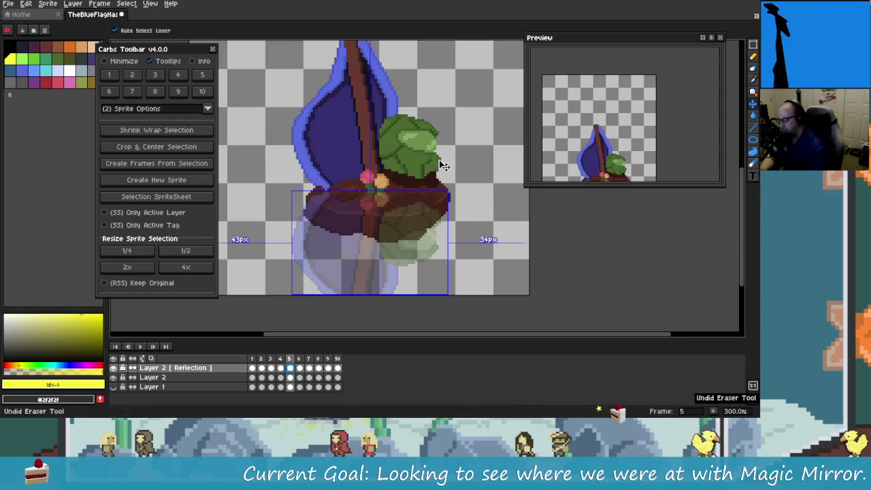
pyautogui.hotkey('ctrl', 'z')
pyautogui.hotkey('ctrl', 'z')
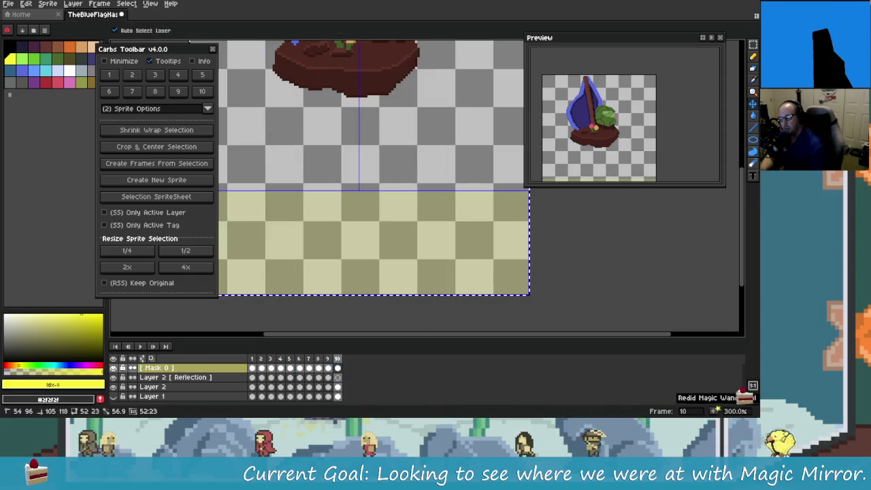
# Step: Undo the reflection-building history, including the paste, back past the pencil edits
pyautogui.hotkey('ctrl', 'y')
pyautogui.hotkey('ctrl', 'y')
pyautogui.hotkey('ctrl', 'y')
pyautogui.hotkey('ctrl', 'z')
pyautogui.hotkey('ctrl', 'z')
pyautogui.hotkey('ctrl', 'z')
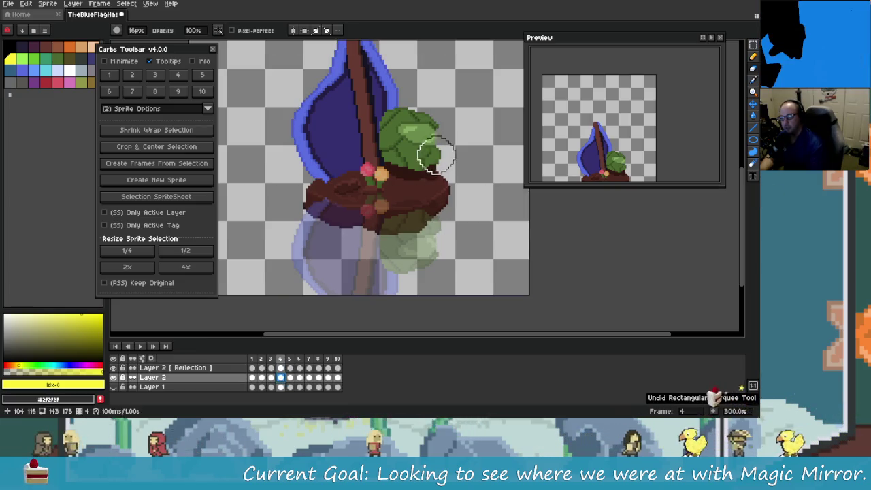
pyautogui.press('ctrl')
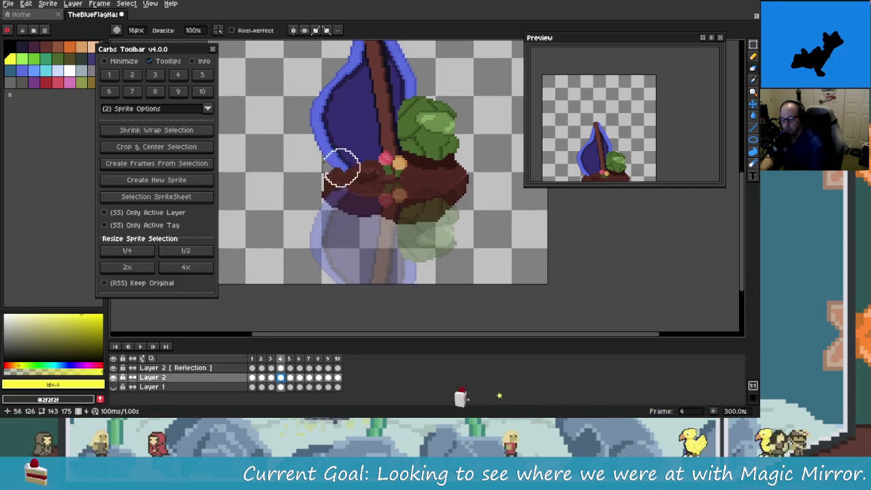
pyautogui.keyDown('ctrl'); pyautogui.click(414, 243); pyautogui.keyUp('ctrl')
pyautogui.hotkey('ctrl', 'z')
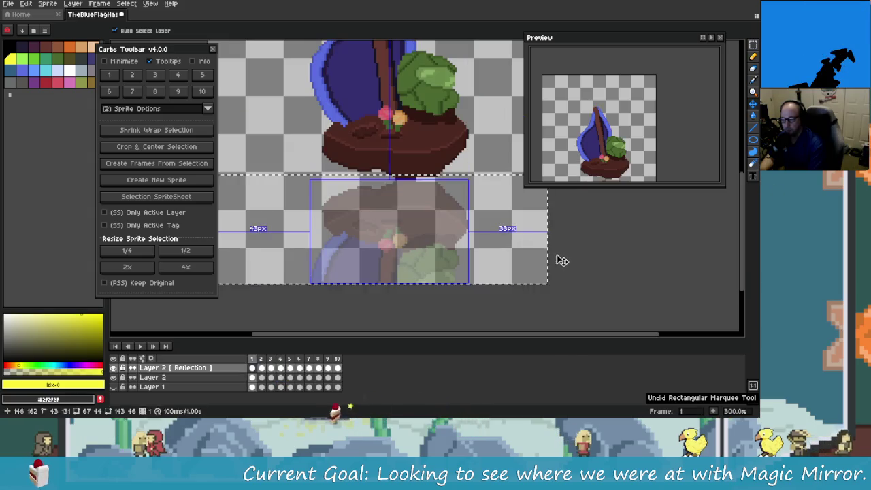
pyautogui.hotkey('ctrl', 'z')
pyautogui.hotkey('ctrl', 'z')
pyautogui.hotkey('ctrl', 'z')
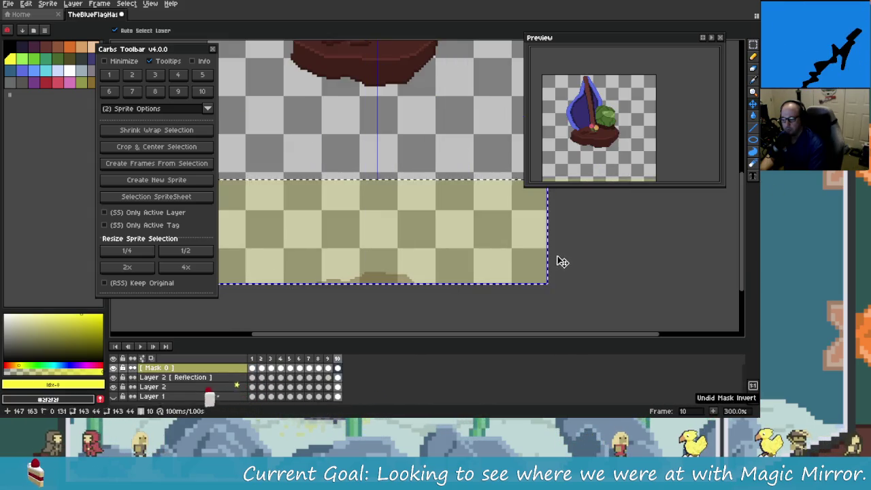
pyautogui.hotkey('ctrl', 'z')
pyautogui.hotkey('ctrl', 'z')
pyautogui.hotkey('ctrl', 'z')
pyautogui.hotkey('ctrl', 'z')
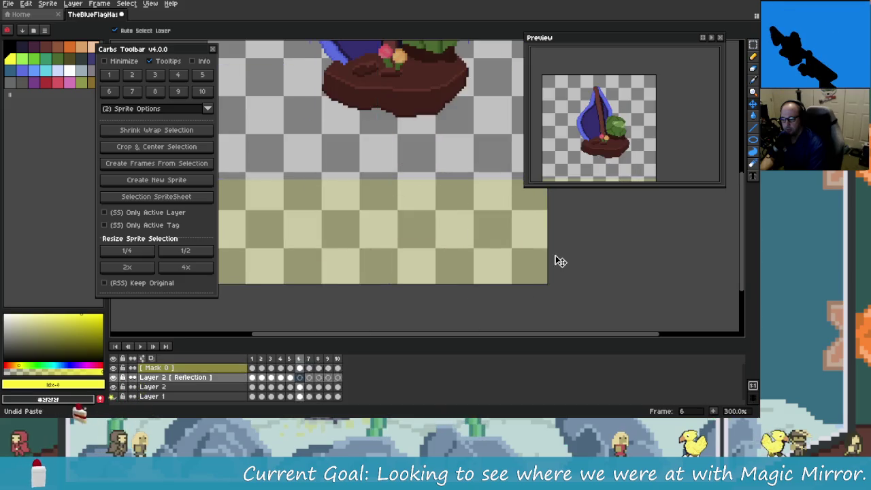
pyautogui.hotkey('ctrl', 'z')
pyautogui.hotkey('ctrl', 'z')
pyautogui.hotkey('ctrl', 'z')
pyautogui.hotkey('ctrl', 'z')
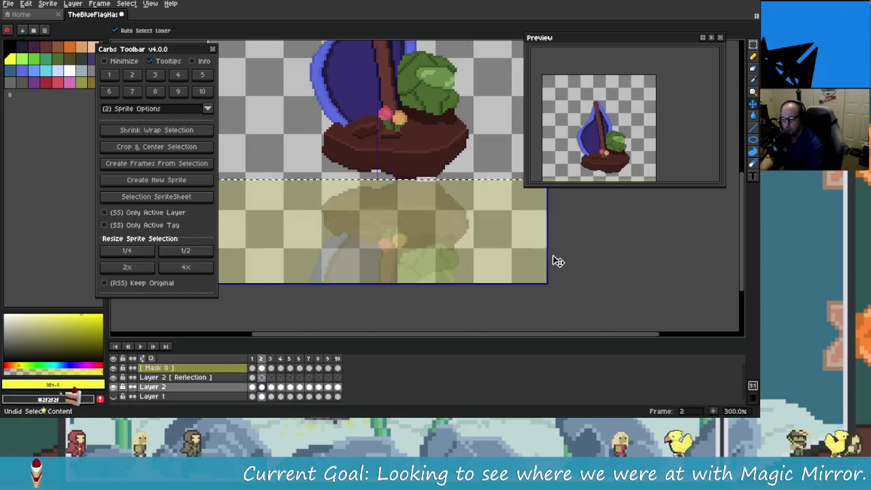
pyautogui.hotkey('ctrl', 'z')
pyautogui.hotkey('ctrl', 'z')
pyautogui.hotkey('ctrl', 'z')
pyautogui.hotkey('ctrl', 'z')
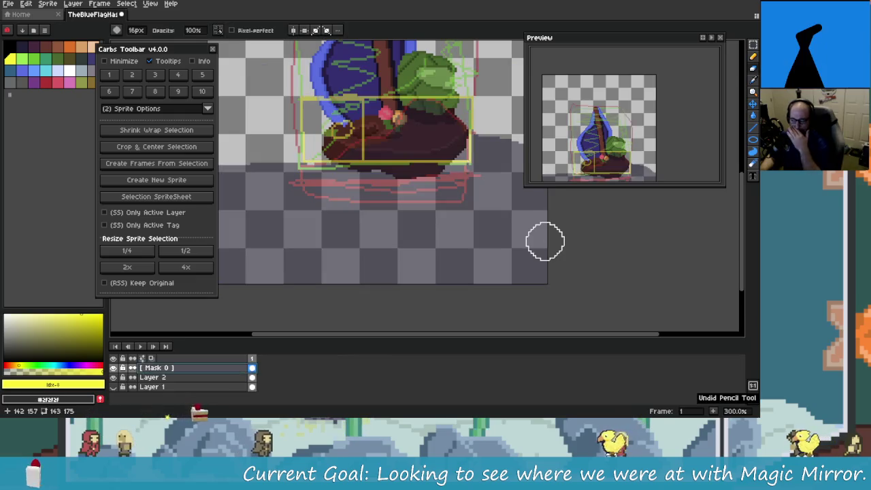
pyautogui.hotkey('ctrl', 'z')
# Step: Redo and undo until only Layer 1 and Layer 2 remain over 10 frames
pyautogui.hotkey('ctrl', 'y')
pyautogui.hotkey('ctrl', 'y')
pyautogui.hotkey('ctrl', 'y')
pyautogui.hotkey('ctrl', 'y')
pyautogui.hotkey('ctrl', 'y')
pyautogui.hotkey('ctrl', 'y')
pyautogui.hotkey('ctrl', 'y')
pyautogui.hotkey('ctrl', 'y')
pyautogui.hotkey('ctrl', 'y')
pyautogui.hotkey('ctrl', 'y')
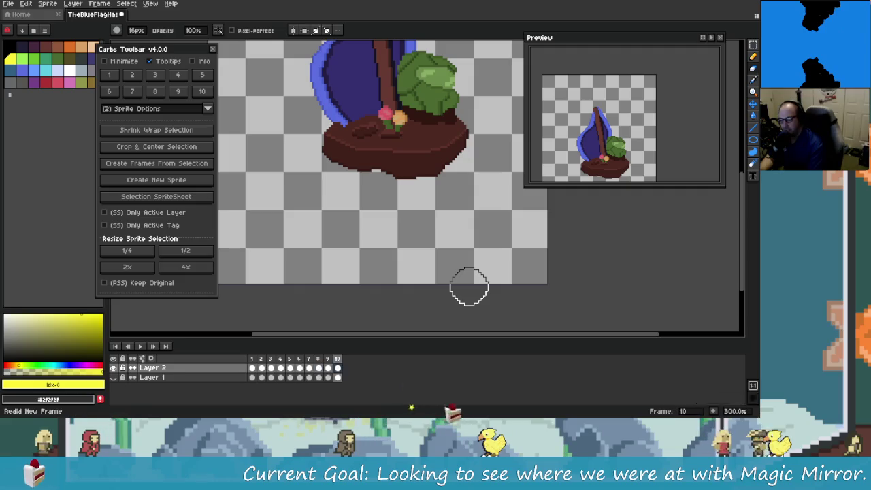
pyautogui.hotkey('ctrl', 'y')
pyautogui.hotkey('ctrl', 'y')
pyautogui.hotkey('ctrl', 'y')
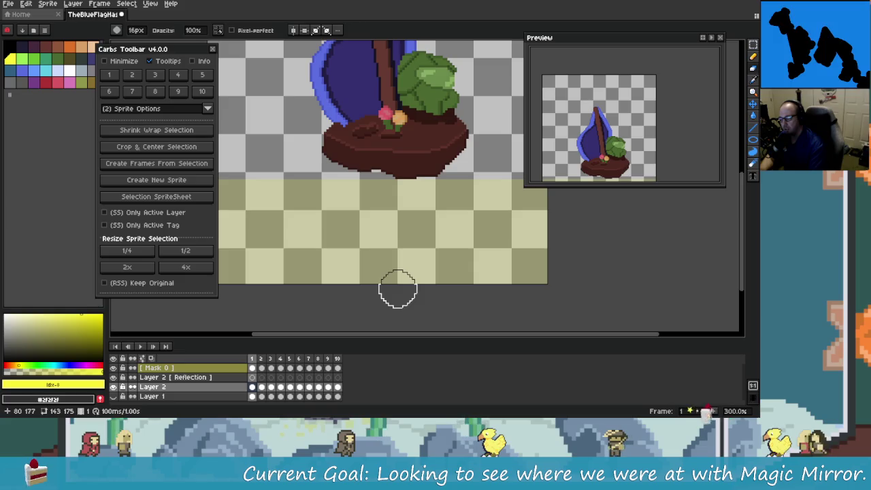
pyautogui.hotkey('ctrl', 'z')
pyautogui.hotkey('ctrl', 'z')
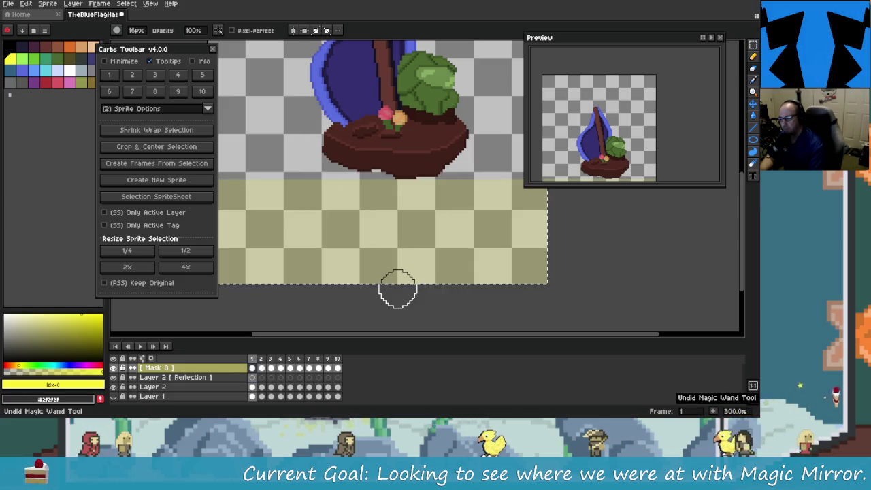
pyautogui.hotkey('ctrl', 'z')
pyautogui.hotkey('ctrl', 'z')
pyautogui.hotkey('ctrl', 'z')
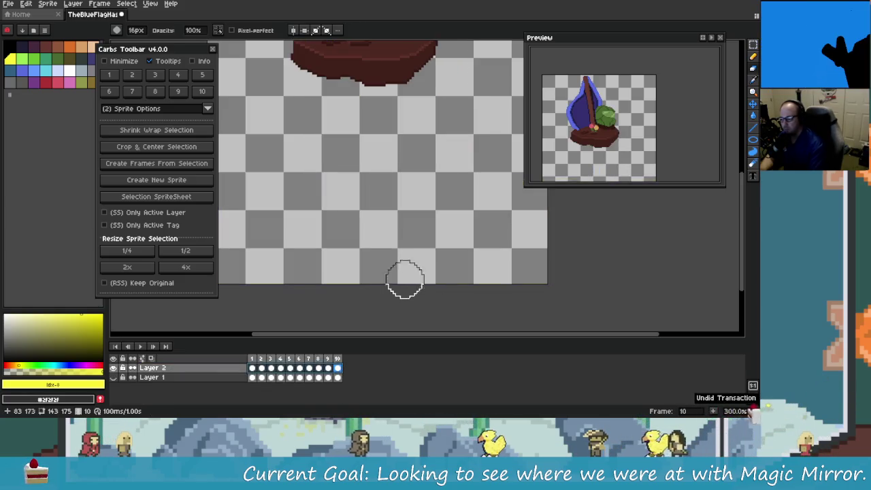
pyautogui.hotkey('ctrl', 'y')
pyautogui.hotkey('ctrl', 'z')
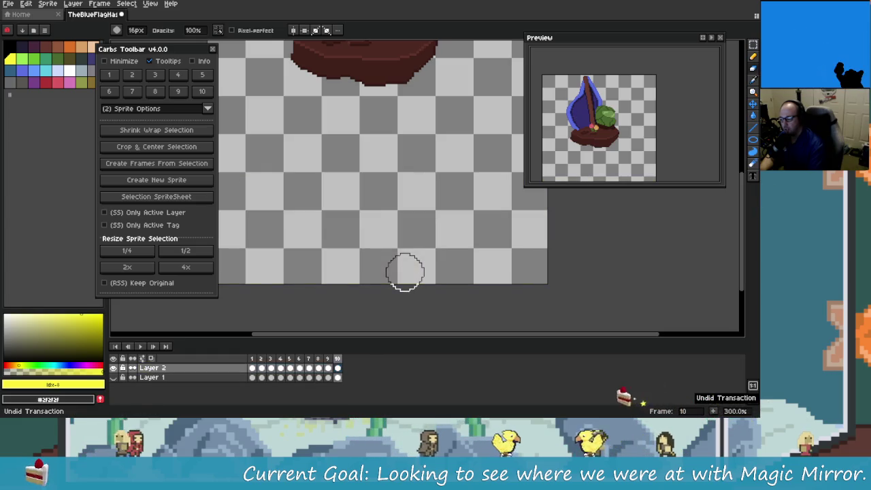
pyautogui.scroll(-1, 429, 265)
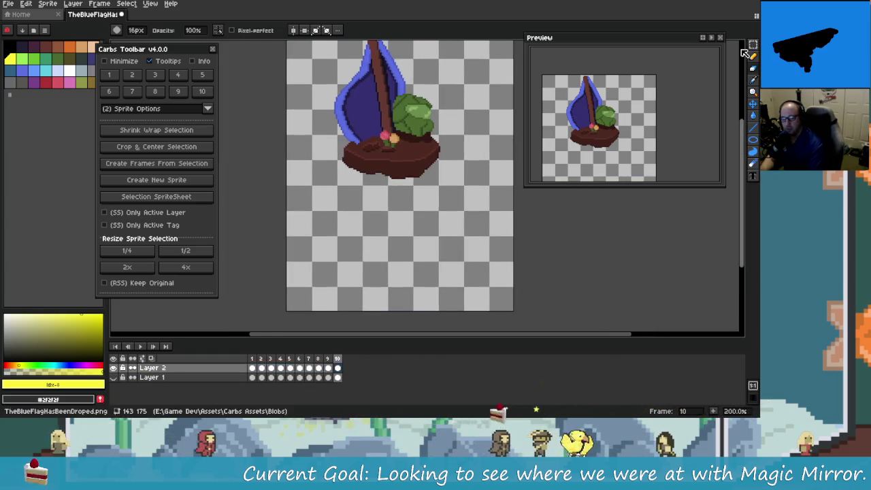
# Step: Use the Magic Mirror extension to create a reflection layer below the island
pyautogui.press('m')
pyautogui.hscroll(-1, 412, 177)
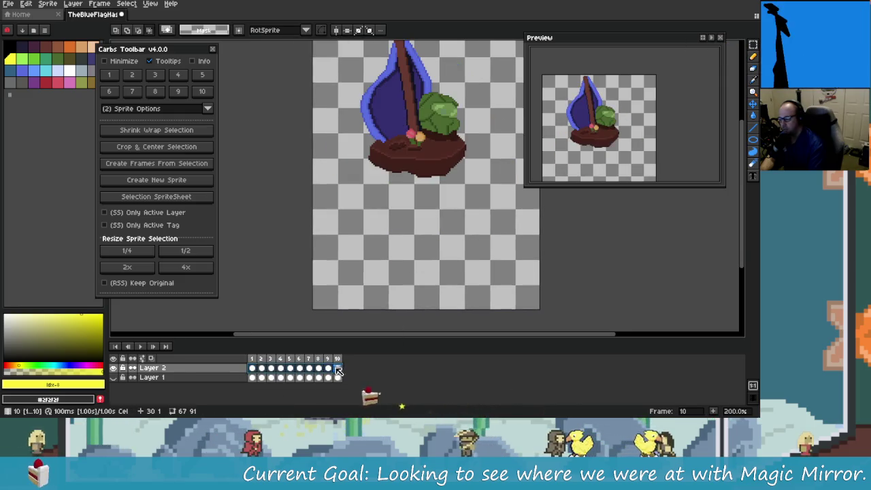
pyautogui.click(201, 91)
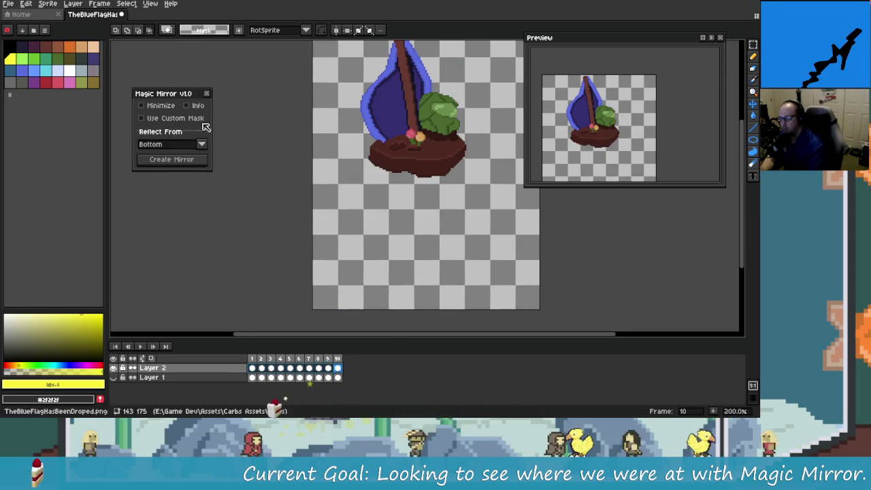
pyautogui.click(195, 162)
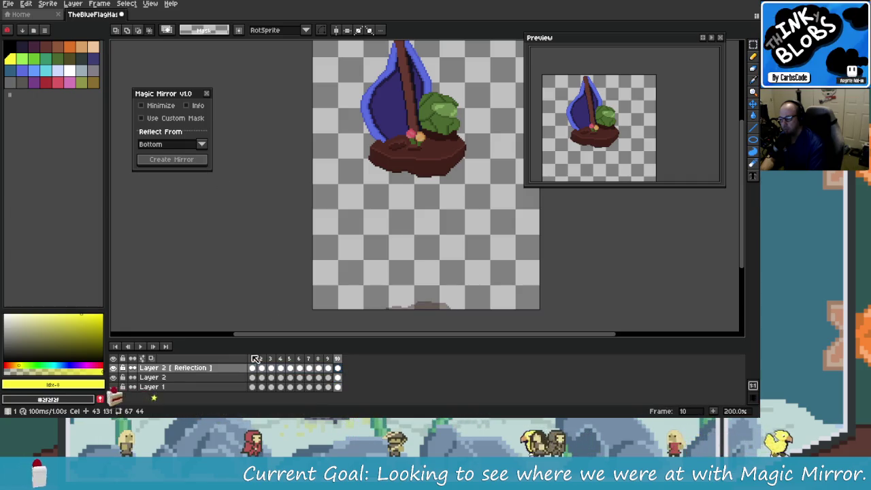
# Step: View frames 7, 6 and 10, then return to frame 1
pyautogui.click(311, 367)
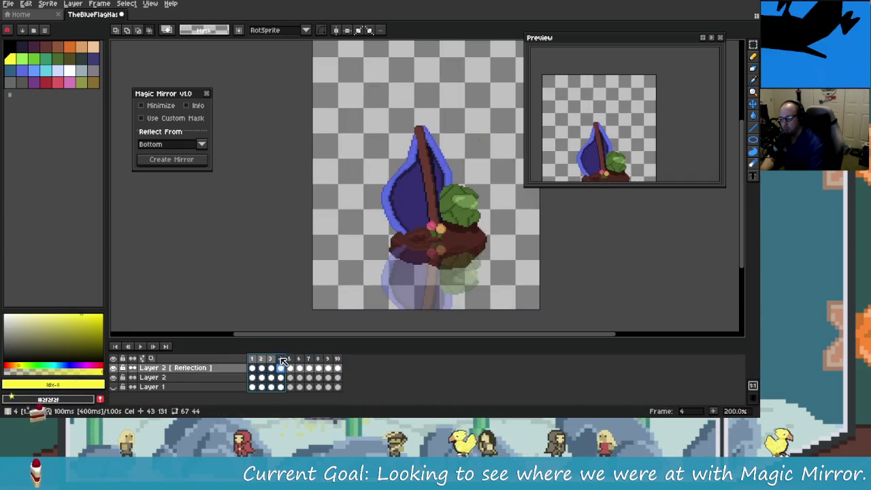
pyautogui.click(304, 360)
pyautogui.click(337, 368)
pyautogui.click(253, 365)
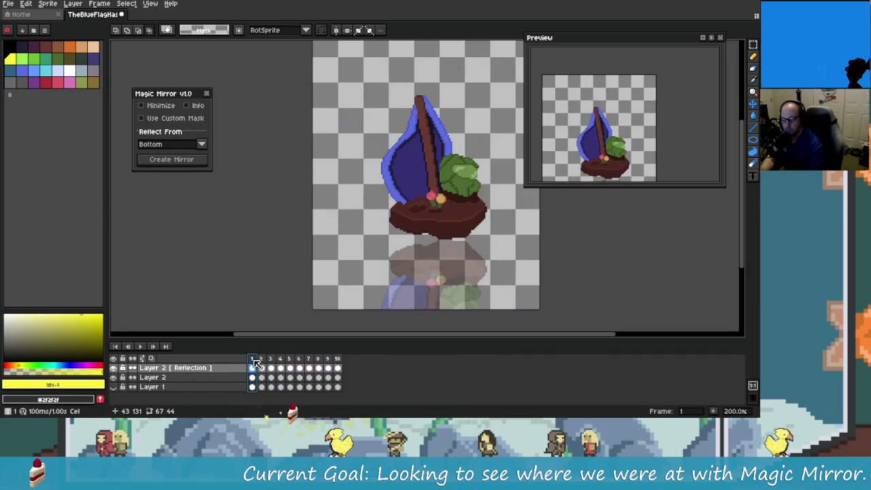
# Step: Step back and forth between frames 3, 4 and 5 to watch the reflection follow the island
pyautogui.press('Right')
pyautogui.press('Right')
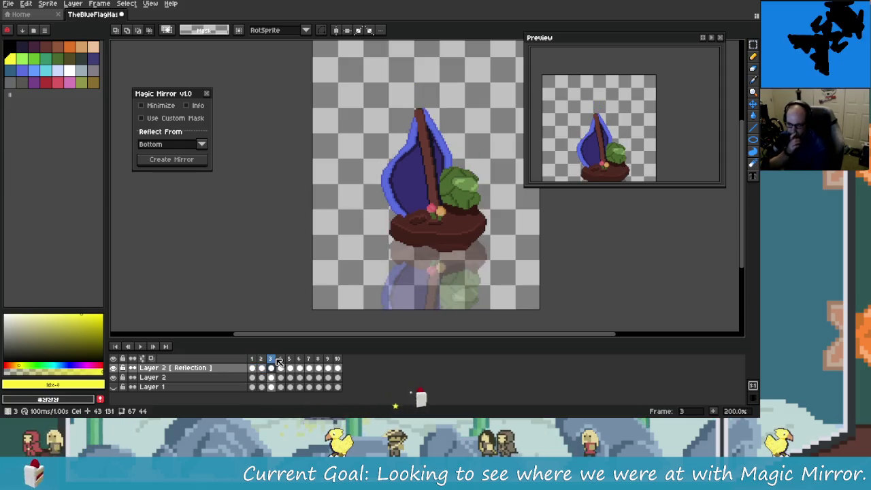
pyautogui.press('Right')
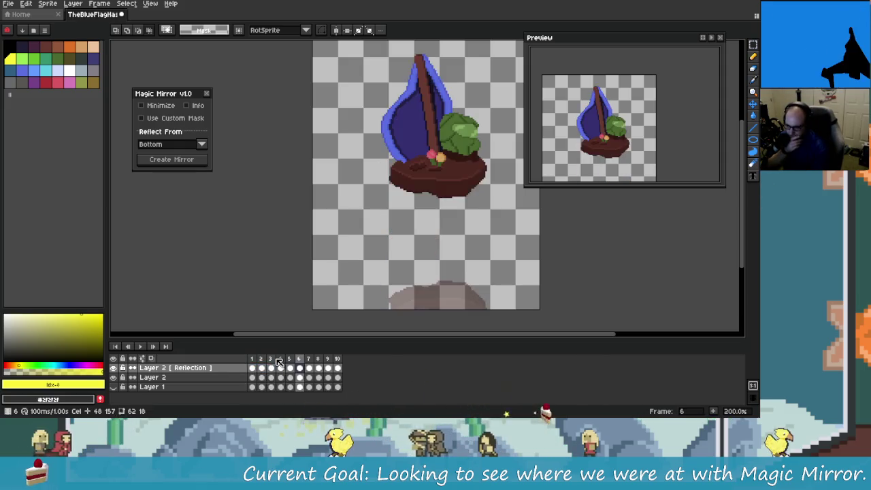
pyautogui.press('Right')
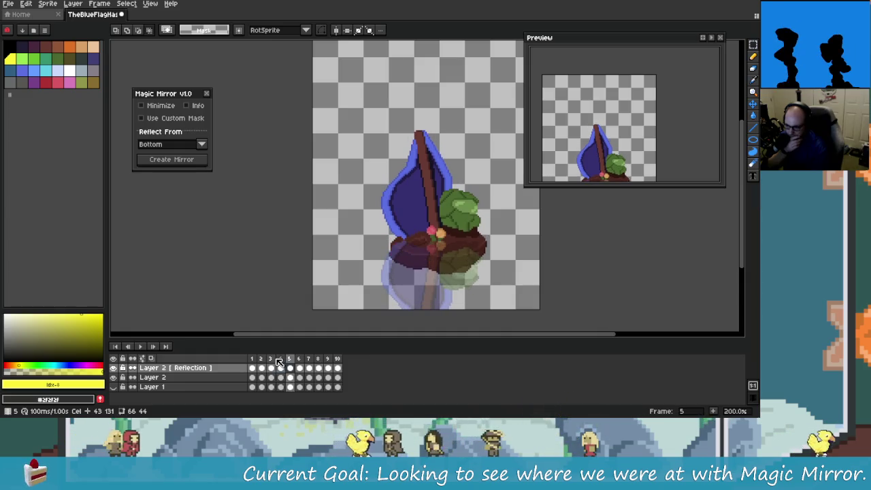
pyautogui.press('Left')
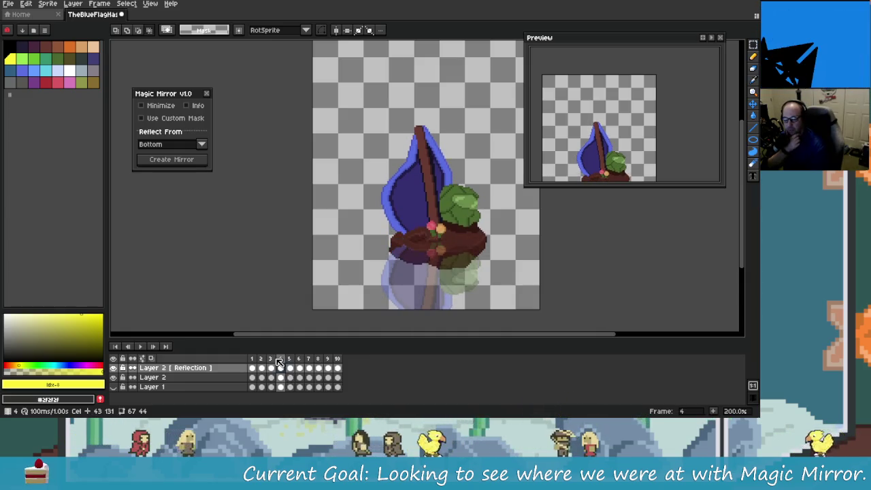
pyautogui.press('Right')
pyautogui.press('Right')
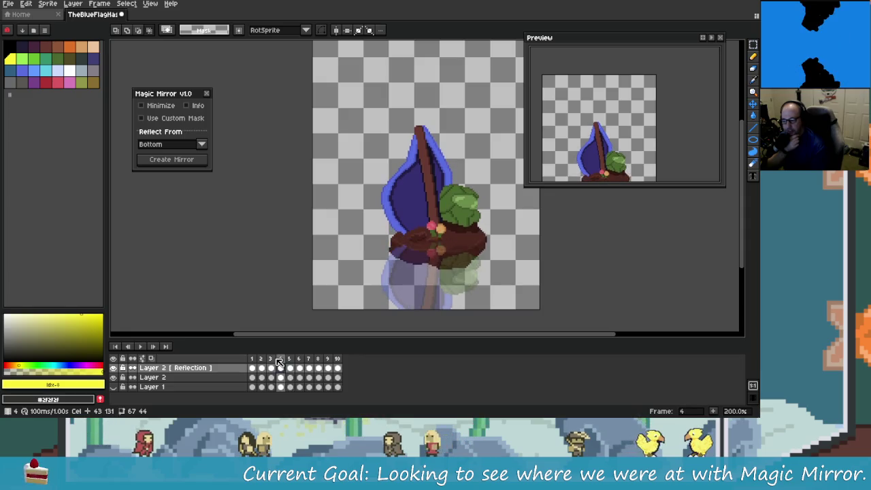
pyautogui.press('Right')
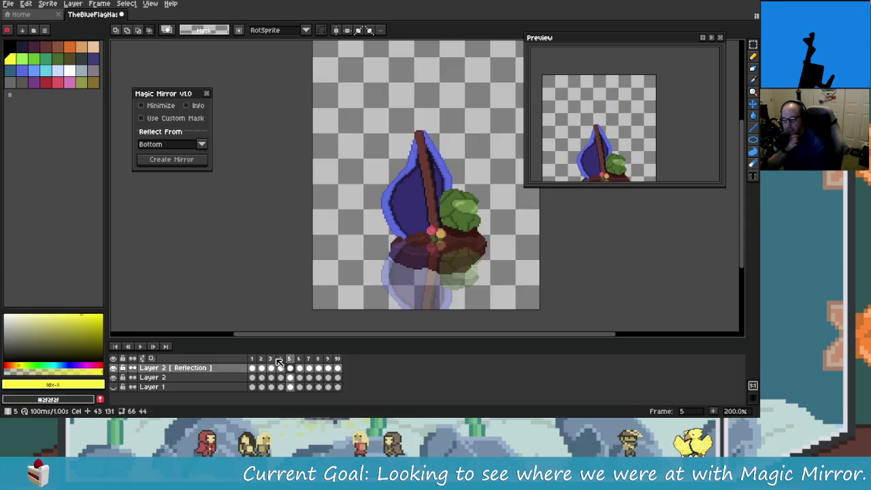
pyautogui.press('Left')
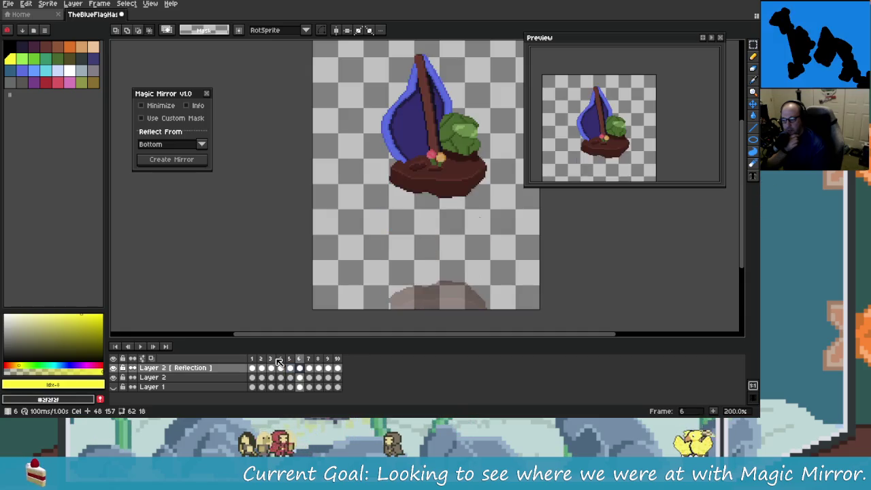
pyautogui.press('Left')
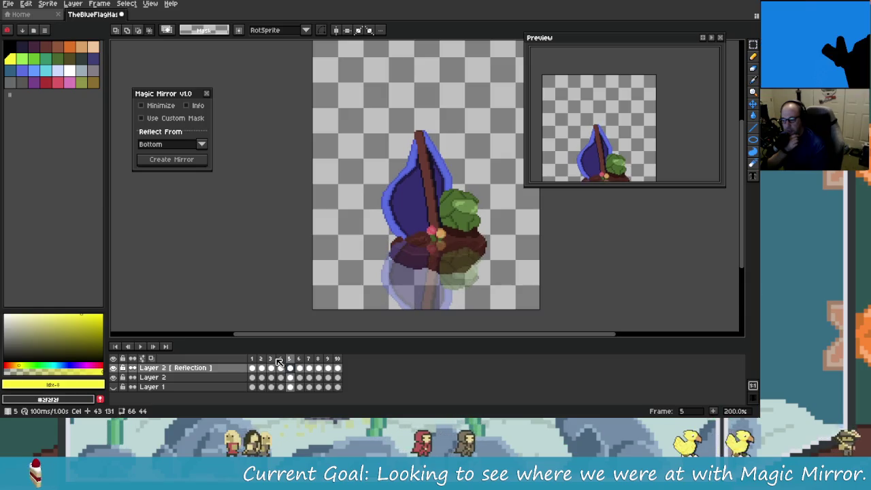
pyautogui.press('Left')
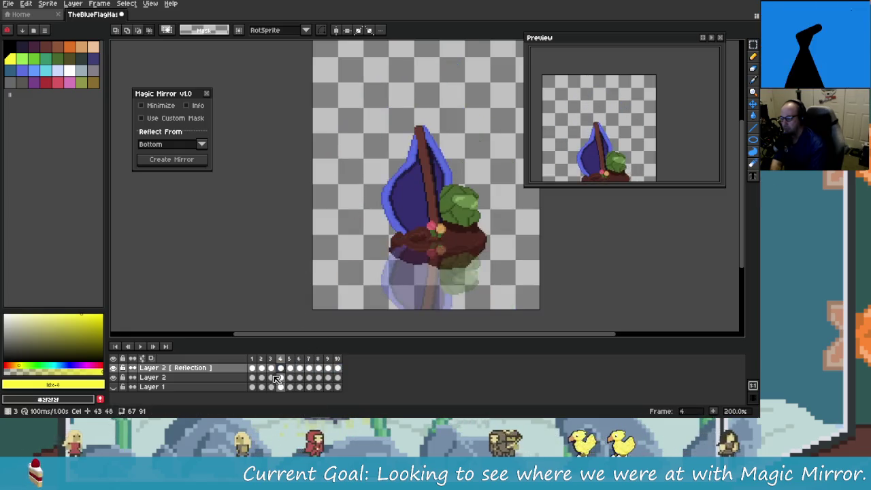
# Step: Select and clear timeline cels, toggle Use Custom Mask on and off, and recentre the sprite
pyautogui.click(327, 379)
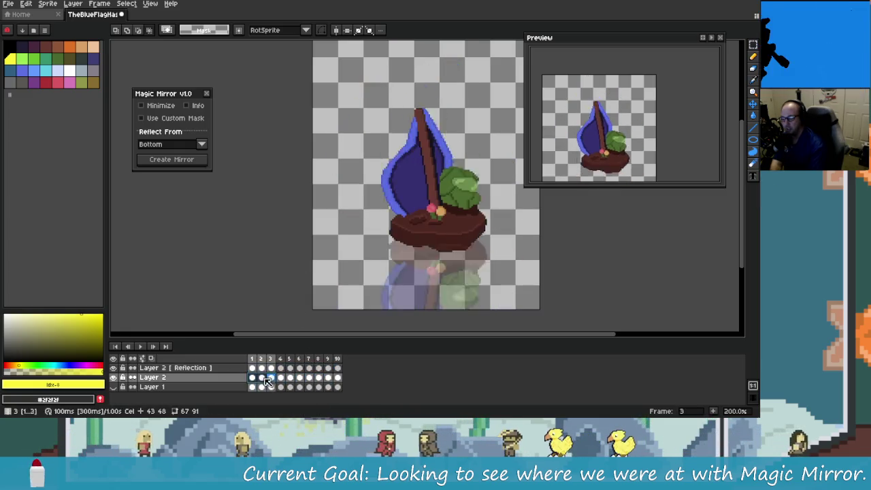
pyautogui.moveTo(291, 382); pyautogui.dragTo(377, 380)
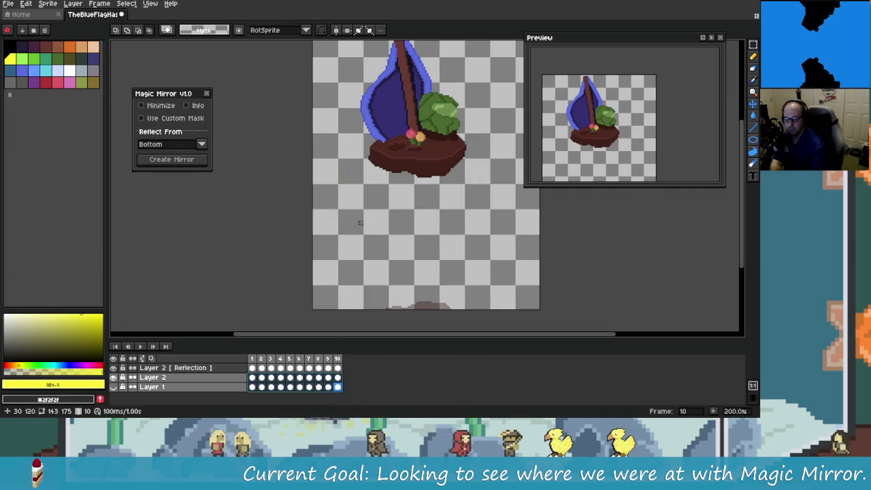
pyautogui.click(358, 224)
pyautogui.hscroll(3, 344, 249)
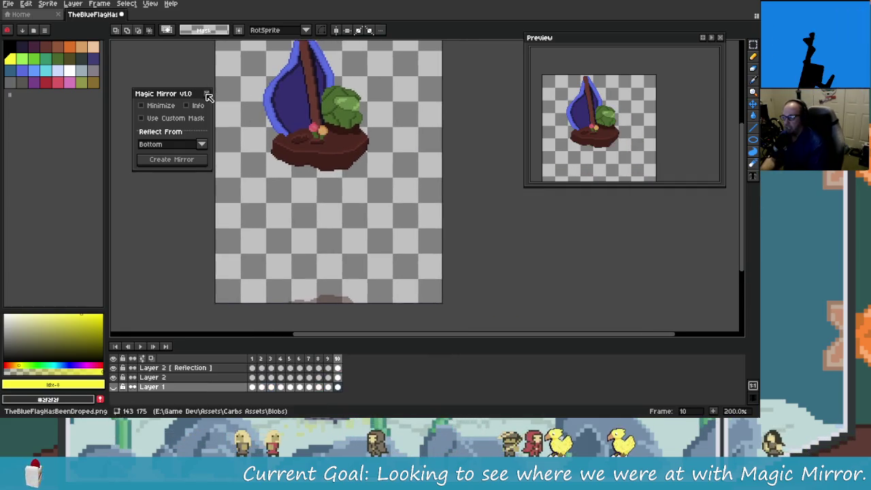
pyautogui.click(200, 119)
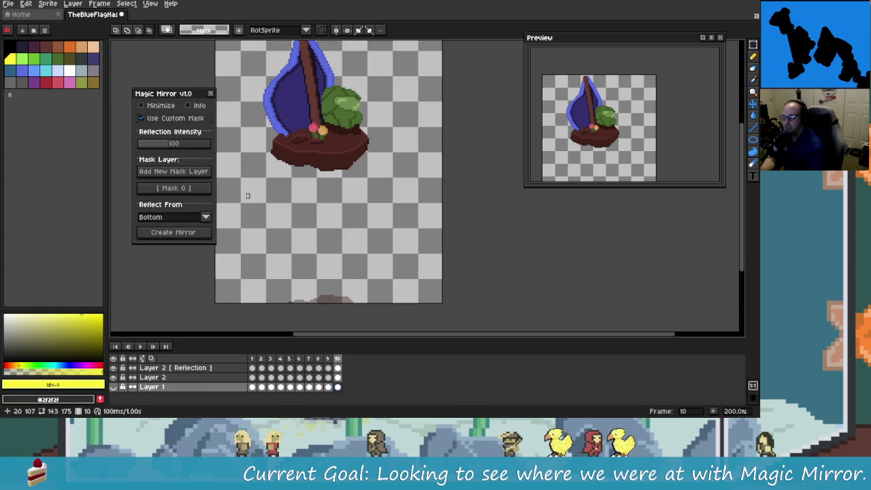
pyautogui.click(167, 120)
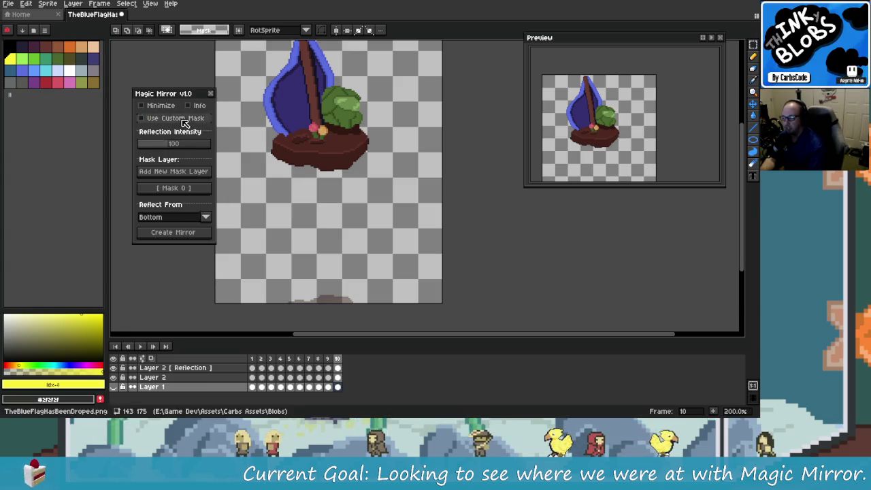
pyautogui.click(183, 119)
pyautogui.moveTo(453, 206); pyautogui.dragTo(518, 232)
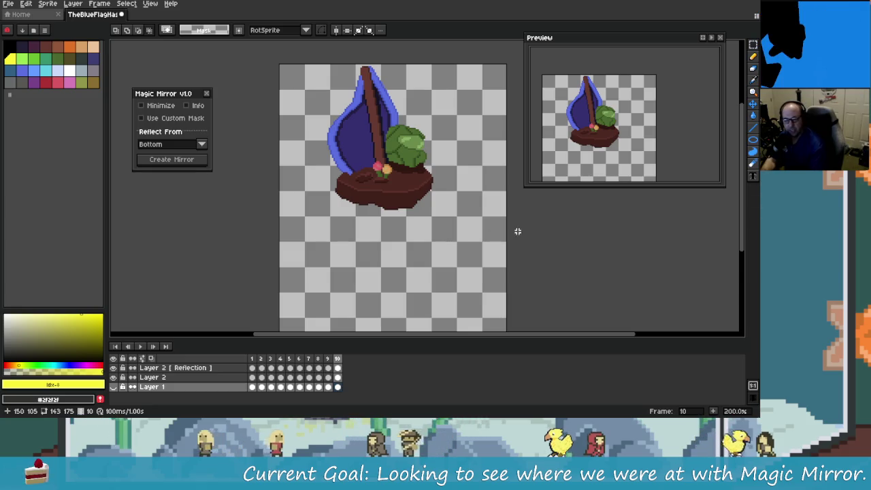
# Step: Close the island sprite without saving and quit the code editor
pyautogui.click(121, 14)
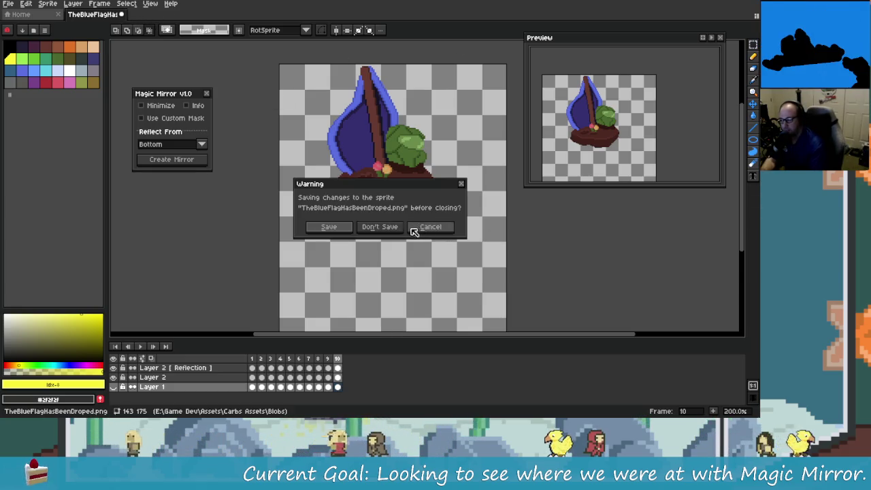
pyautogui.click(393, 228)
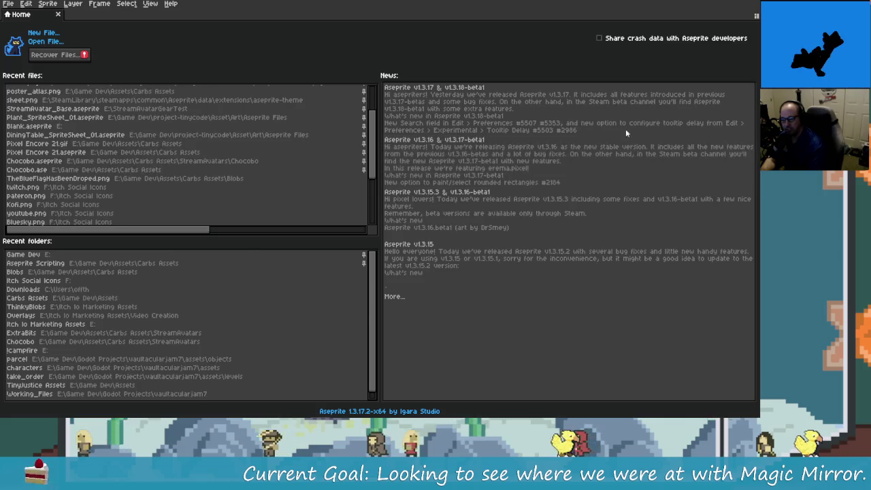
pyautogui.hotkey('alt', 'Tab')
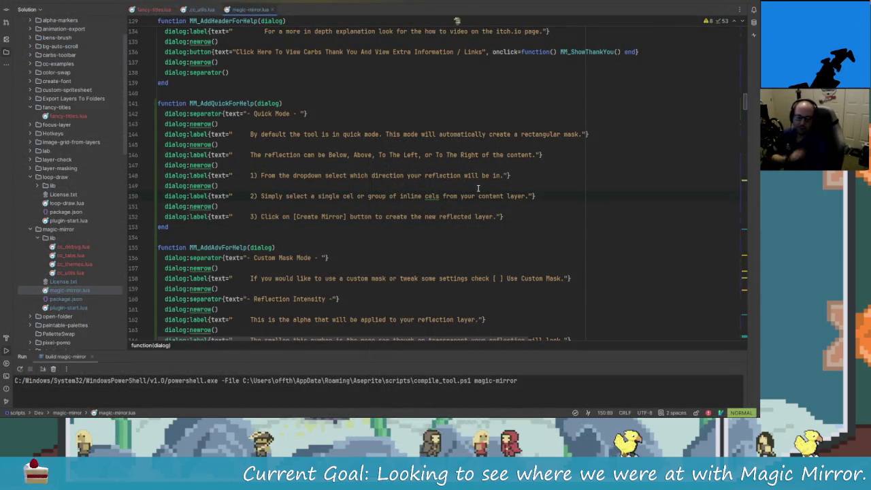
pyautogui.hotkey('alt', 'F4')
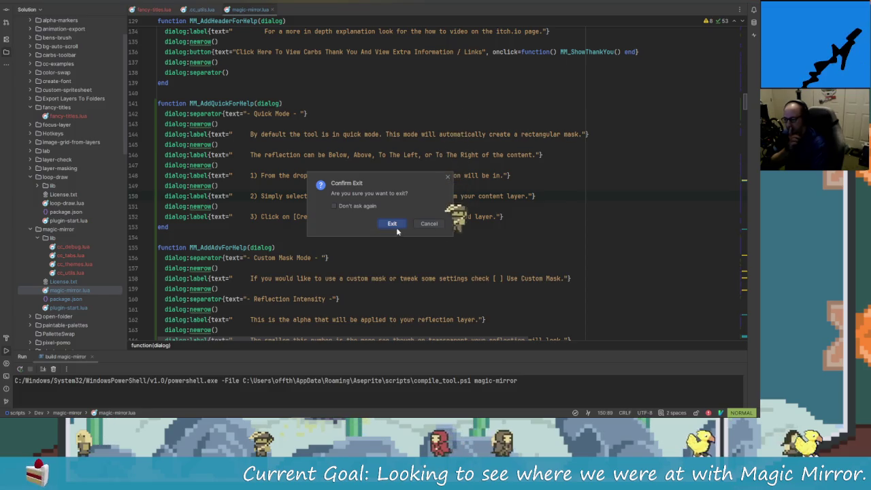
pyautogui.click(394, 225)
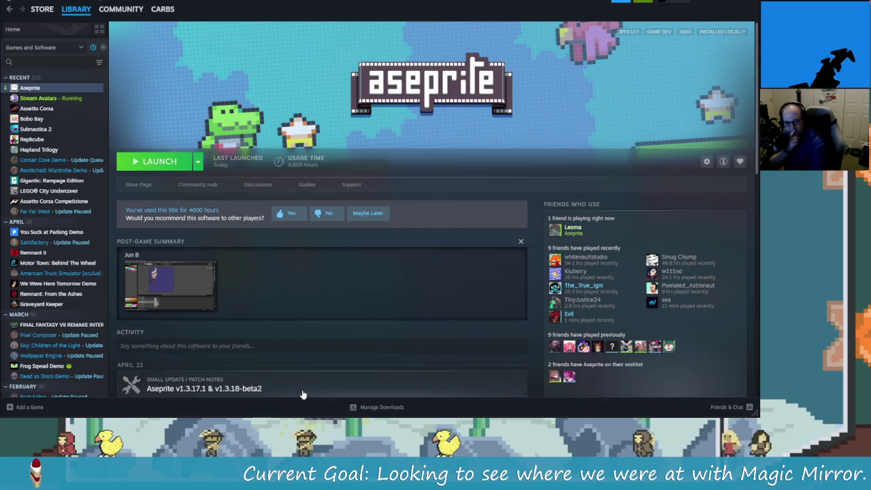
pyautogui.moveTo(351, 410)
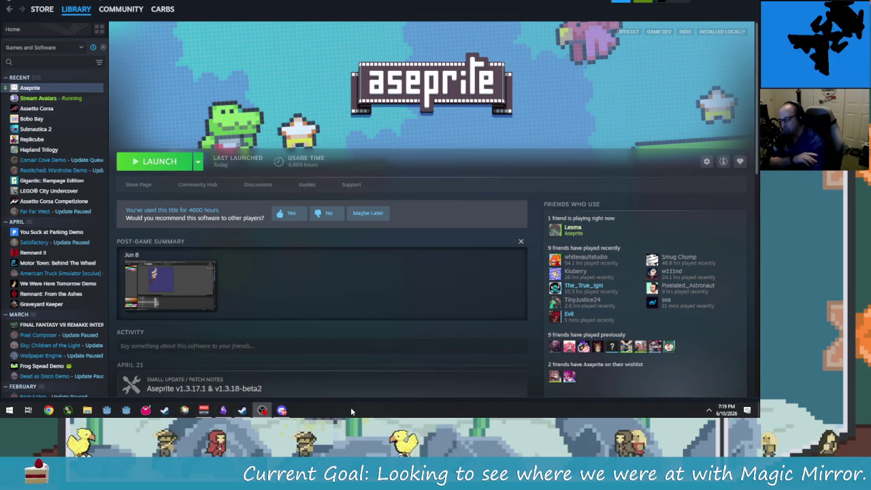
pyautogui.click(729, 3)
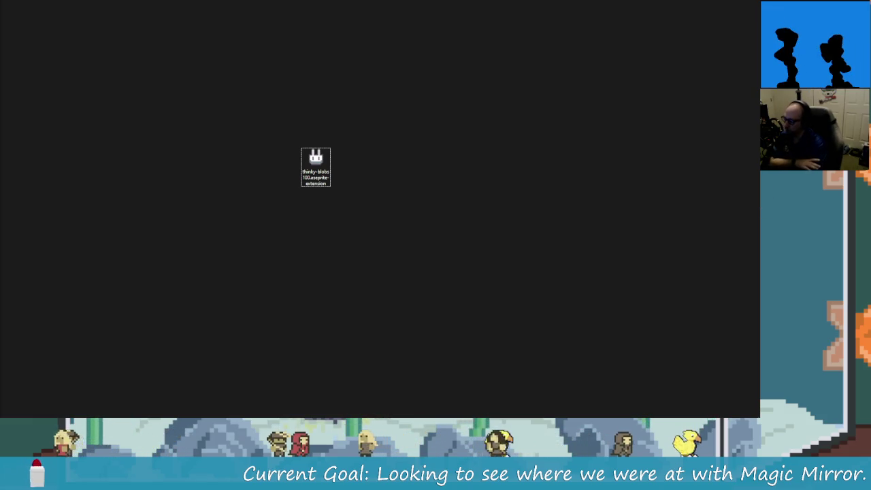
# Step: Move the thinky-blobs100.aseprite-extension file icon higher up the desktop
pyautogui.moveTo(320, 167)
pyautogui.mouseDown()
pyautogui.moveTo(364, 153)
pyautogui.moveTo(380, 90)
pyautogui.mouseUp()
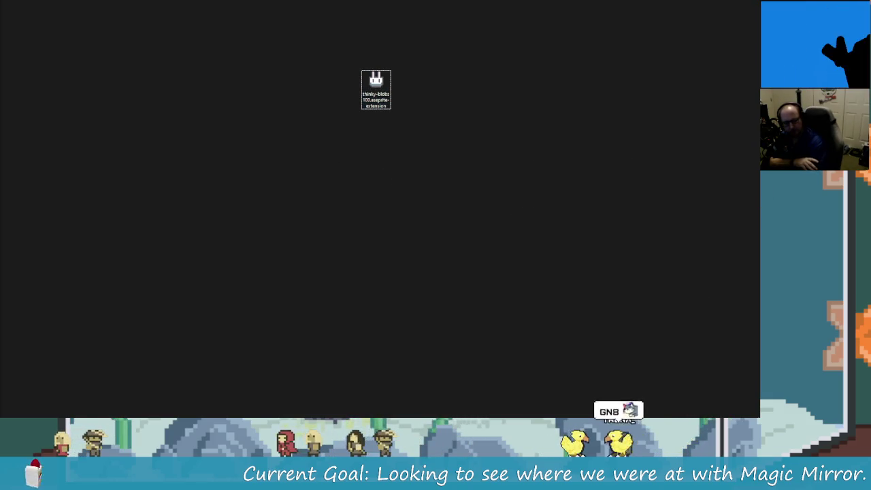